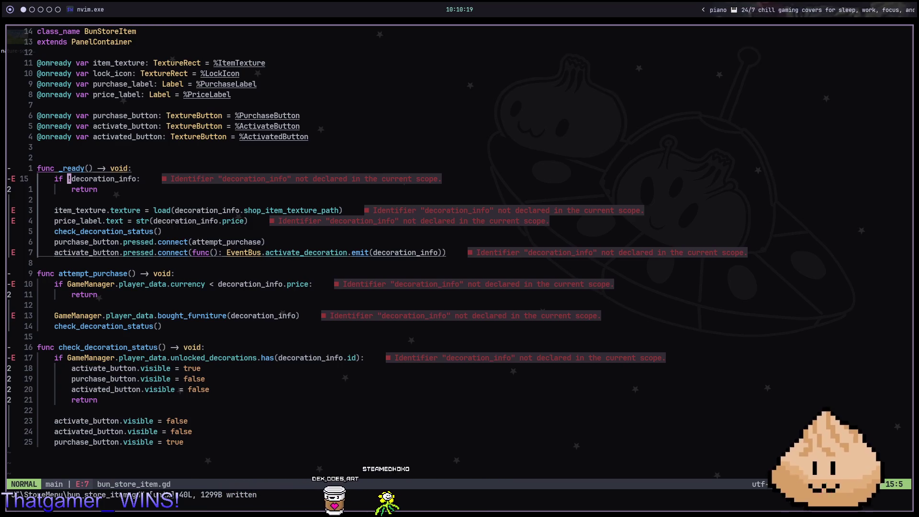
- Switch from Neovim to the Godot editor showing the bun_store_item scene
key(alt+2)
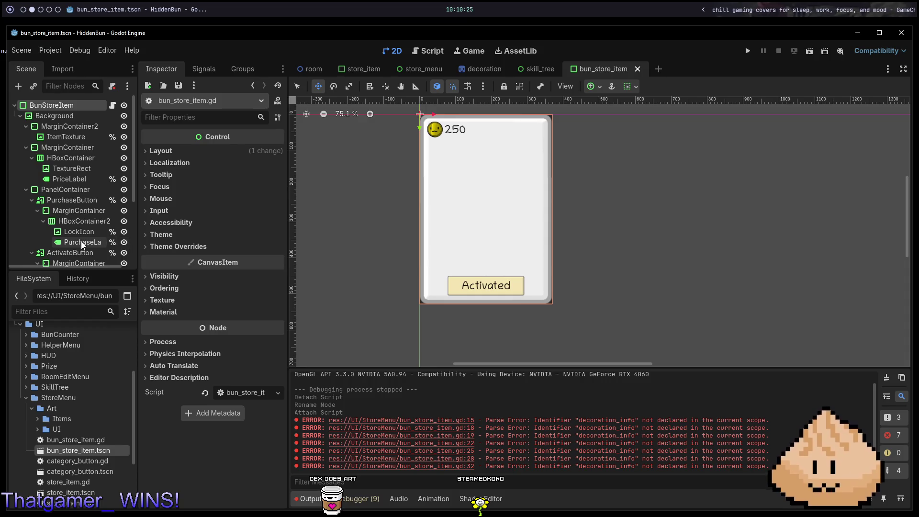
- Inspect the PurchaseButton and ActivateButton children: LockIcon, label and HBoxContainer2
scroll(82, 241, down, 2)
click(86, 192)
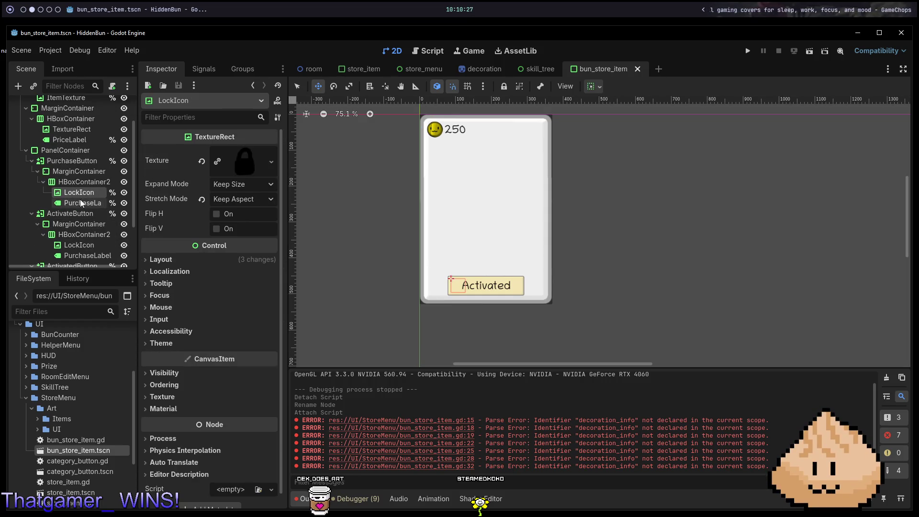
click(80, 202)
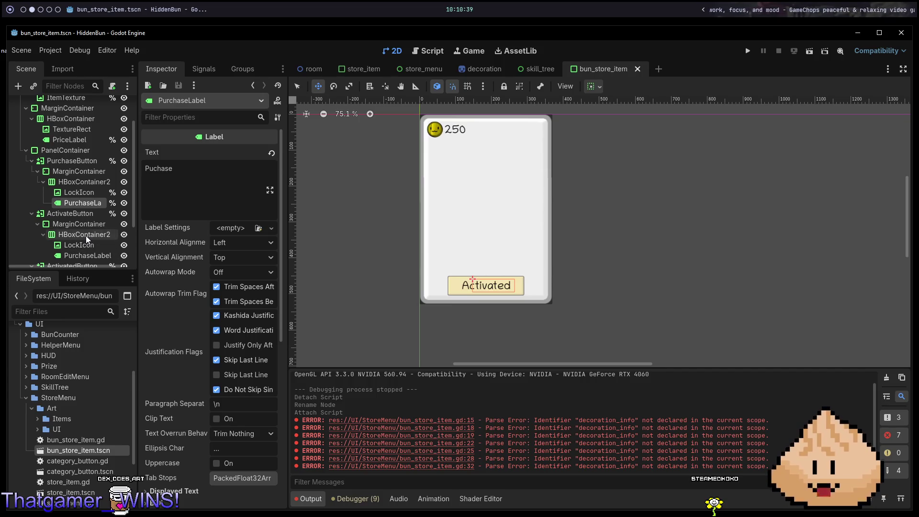
click(85, 235)
click(88, 245)
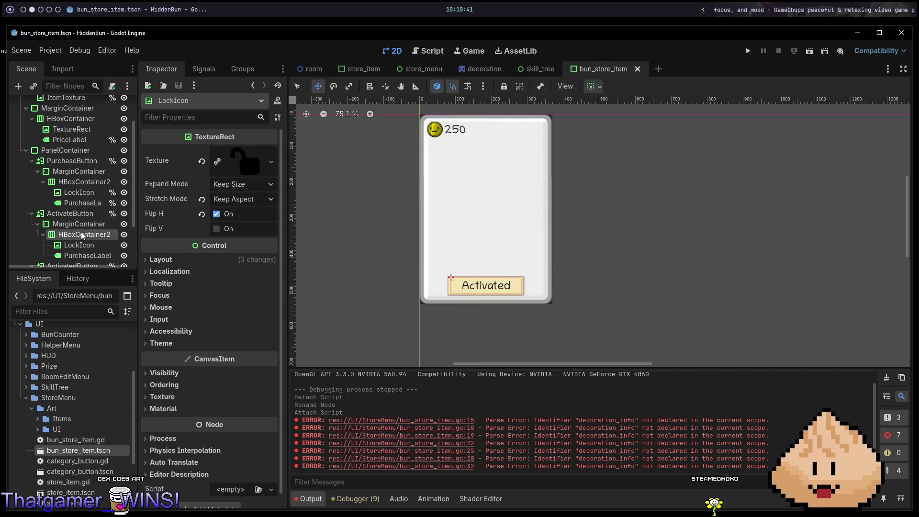
click(81, 235)
scroll(82, 242, down, 3)
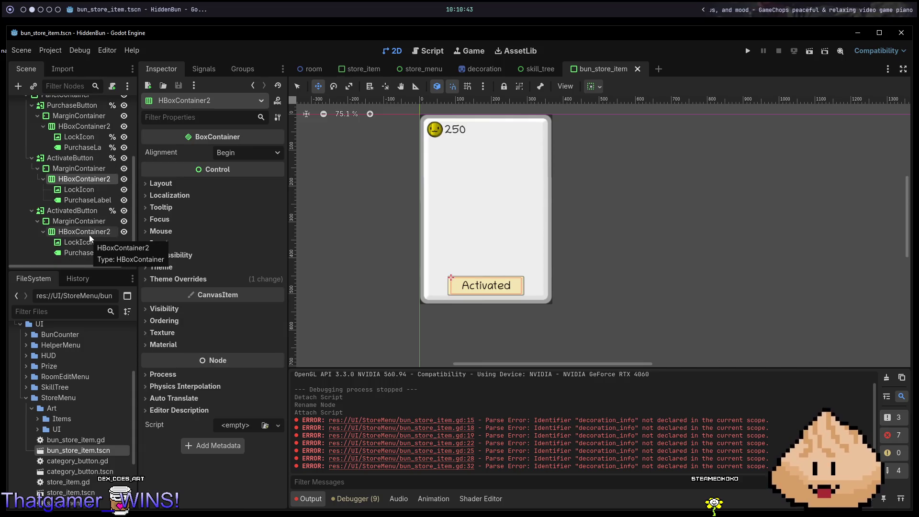
click(89, 250)
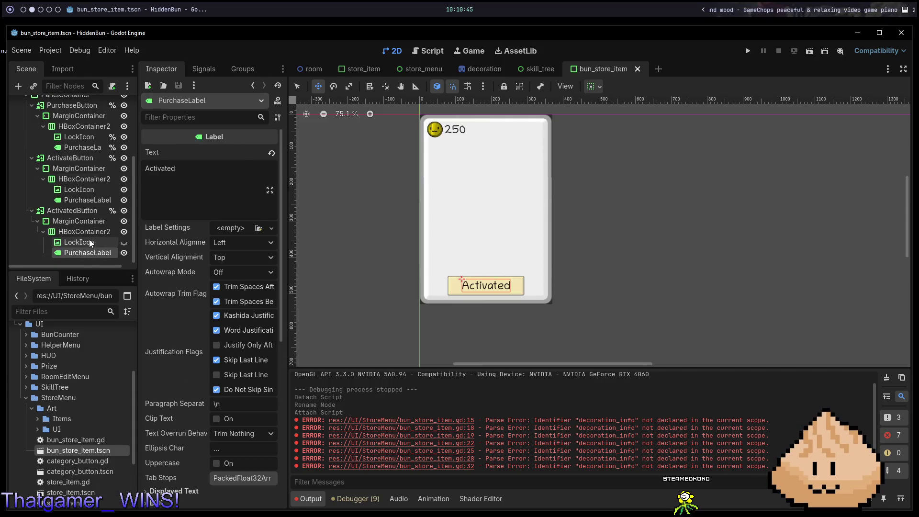
- Inspect ActivatedButton and its LockIcon, Activated label, HBoxContainer2 and MarginContainer
click(89, 242)
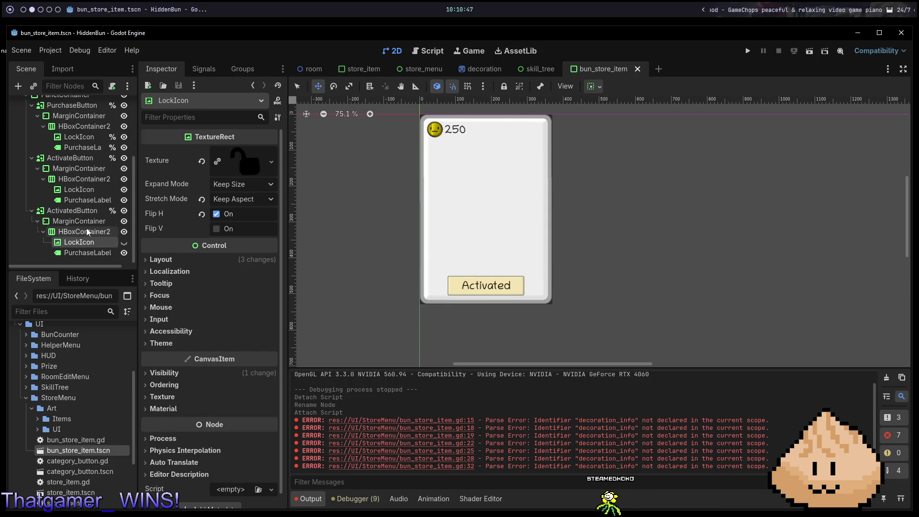
click(85, 213)
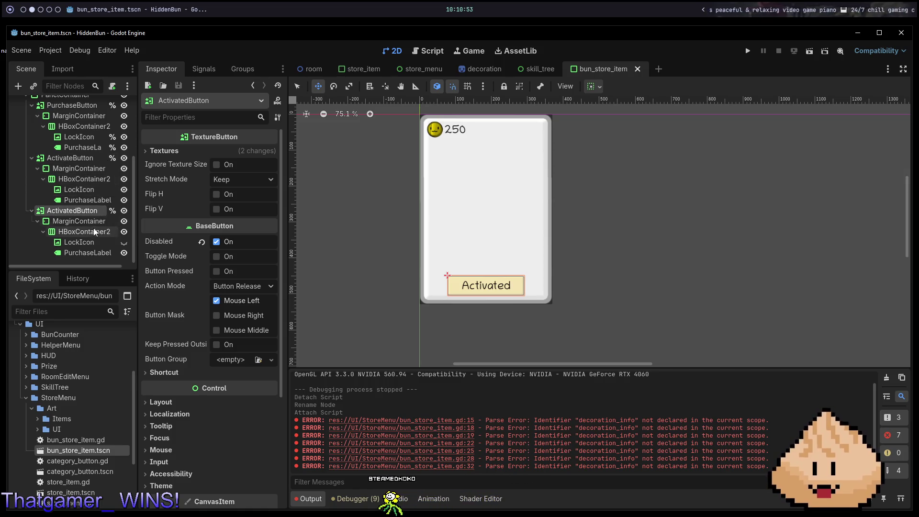
click(85, 241)
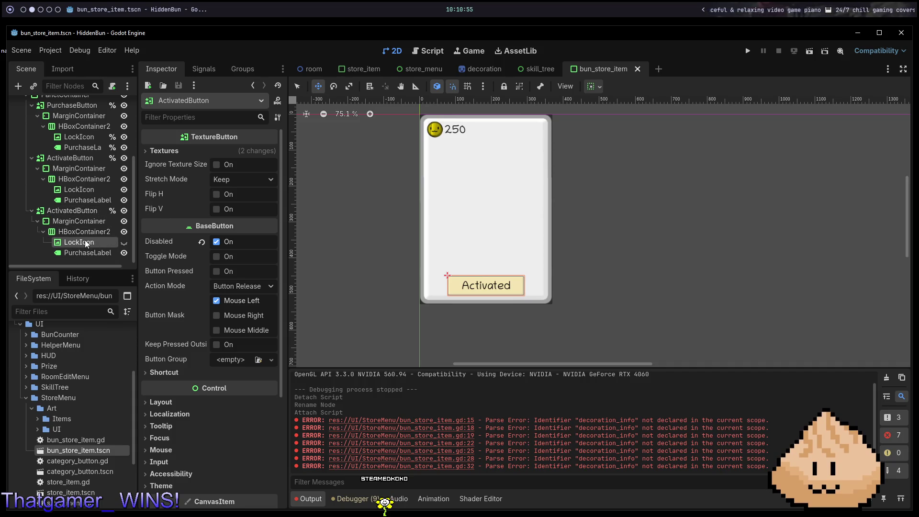
click(86, 252)
click(86, 246)
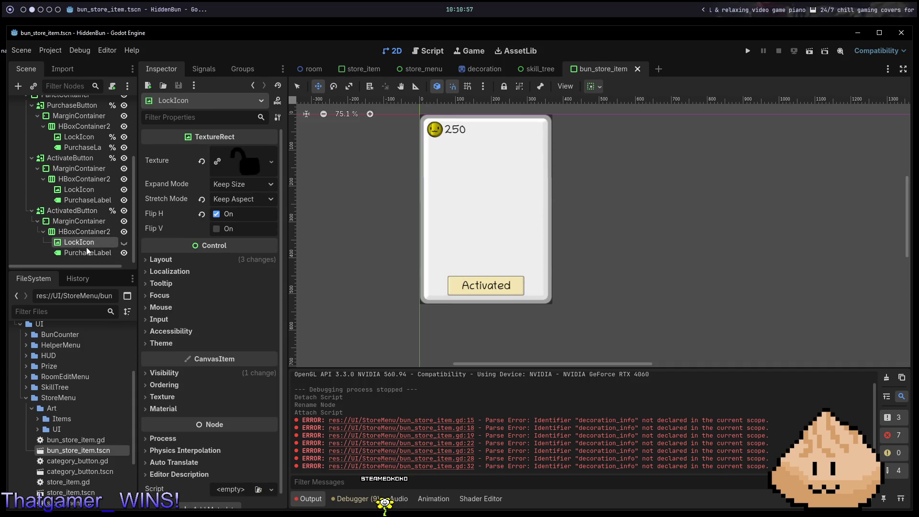
click(78, 231)
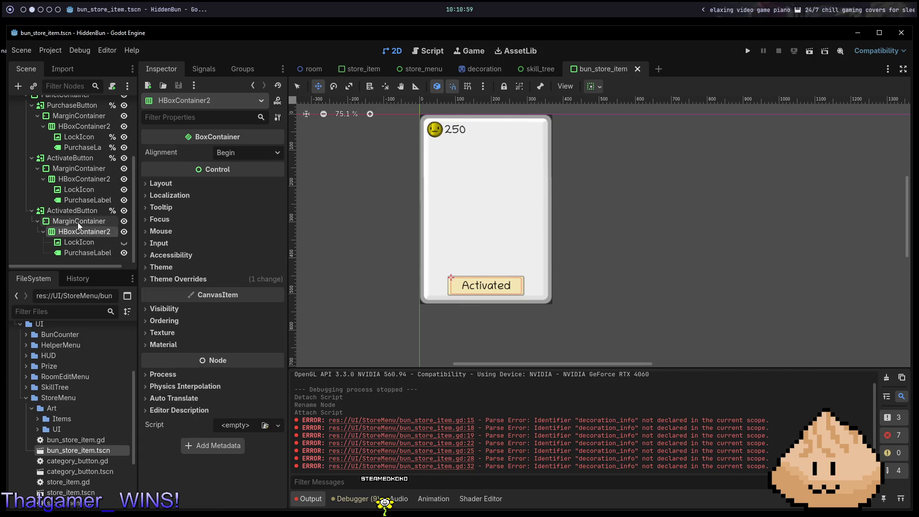
click(77, 221)
click(78, 211)
scroll(182, 269, down, 2)
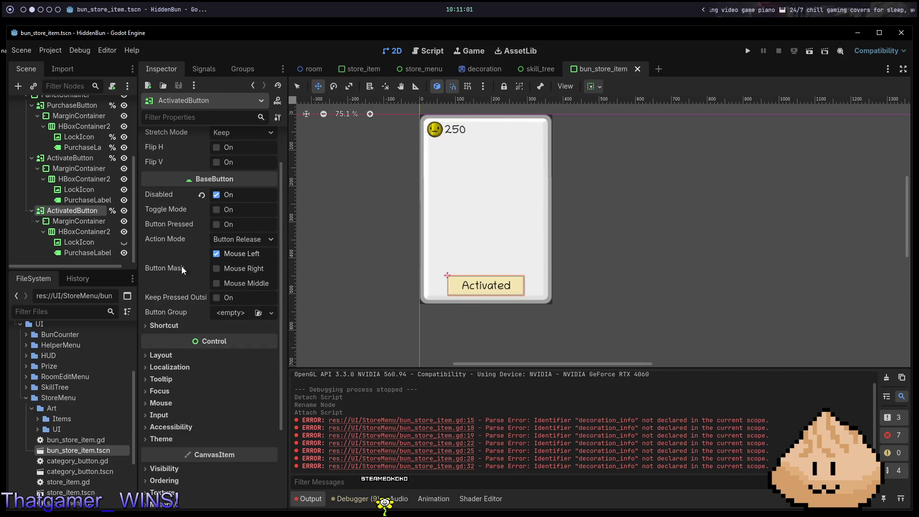
scroll(187, 315, down, 5)
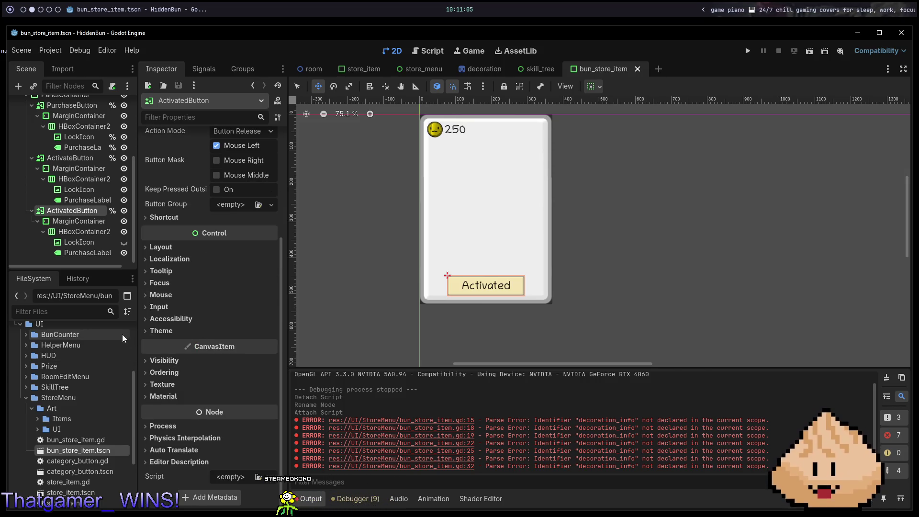
click(96, 253)
click(91, 213)
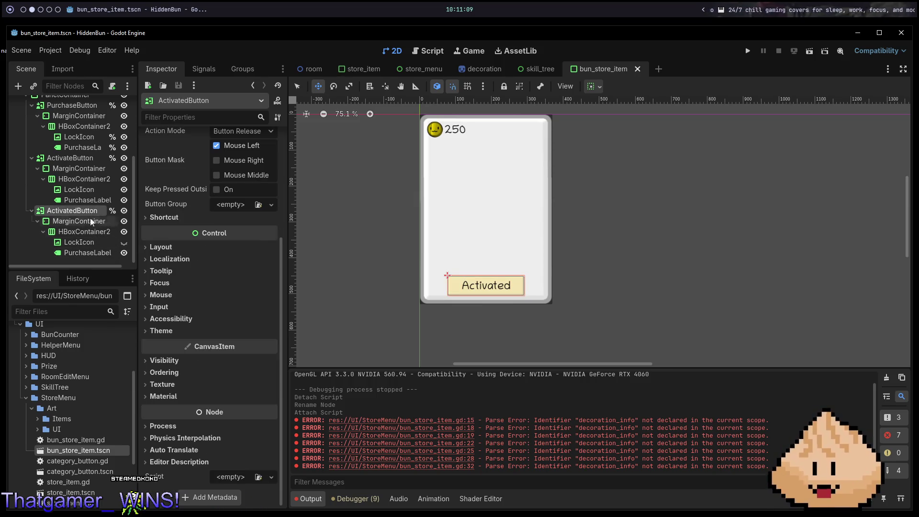
scroll(196, 280, up, 3)
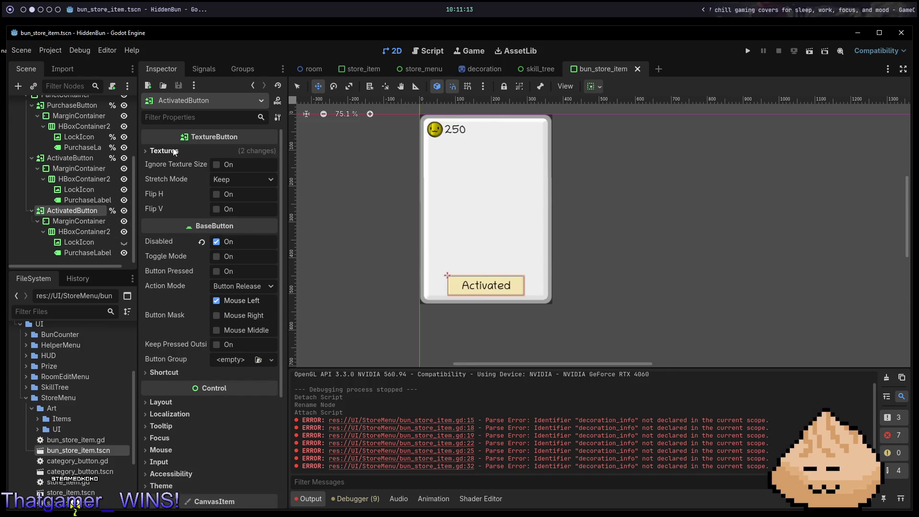
- Check ActivatedButton's texture settings, then hide it so the Activate button shows
click(163, 151)
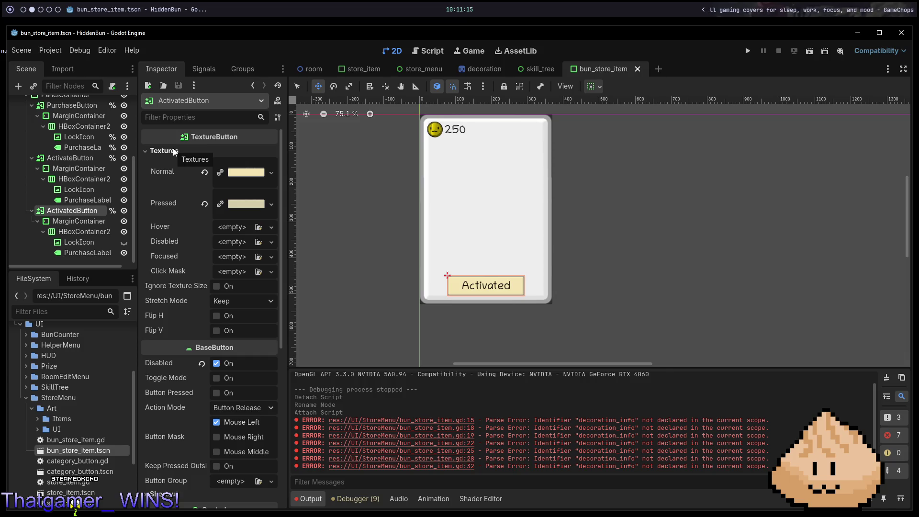
click(175, 152)
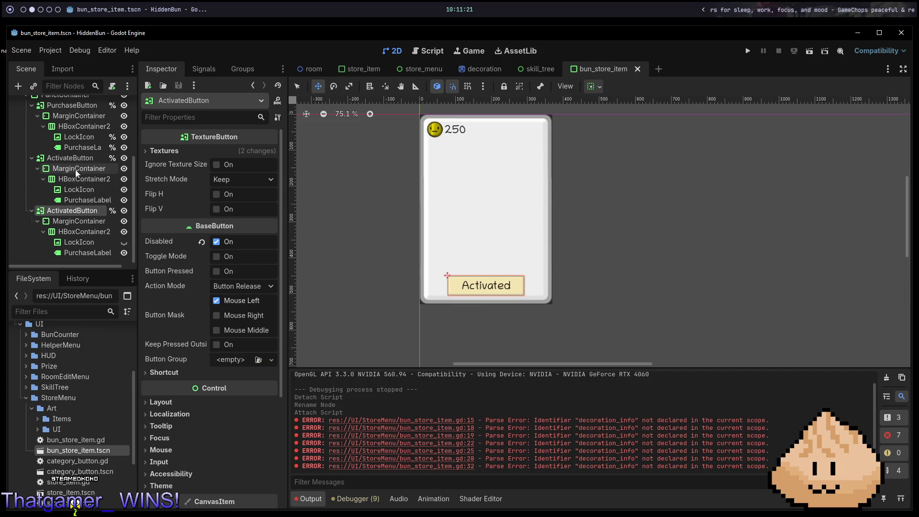
click(125, 214)
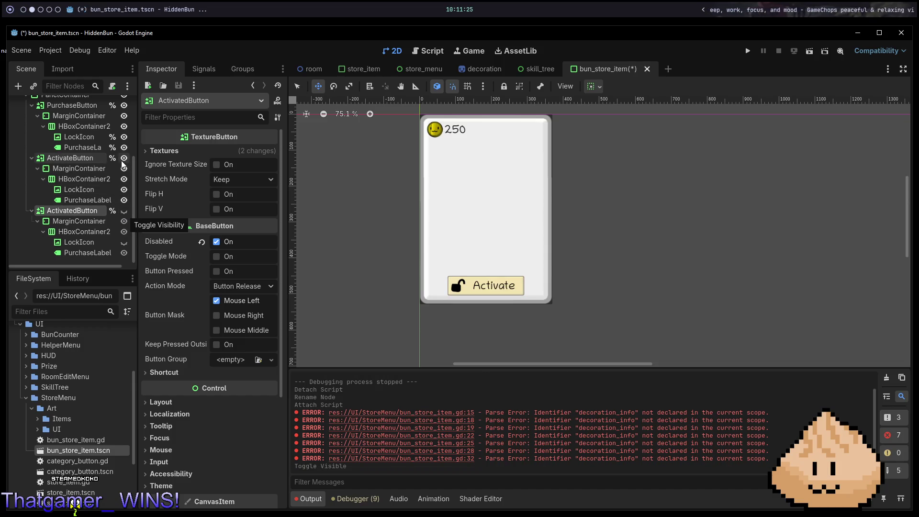
- Delete the ActivateButton and ActivatedButton nodes
click(91, 156)
scroll(85, 174, up, 3)
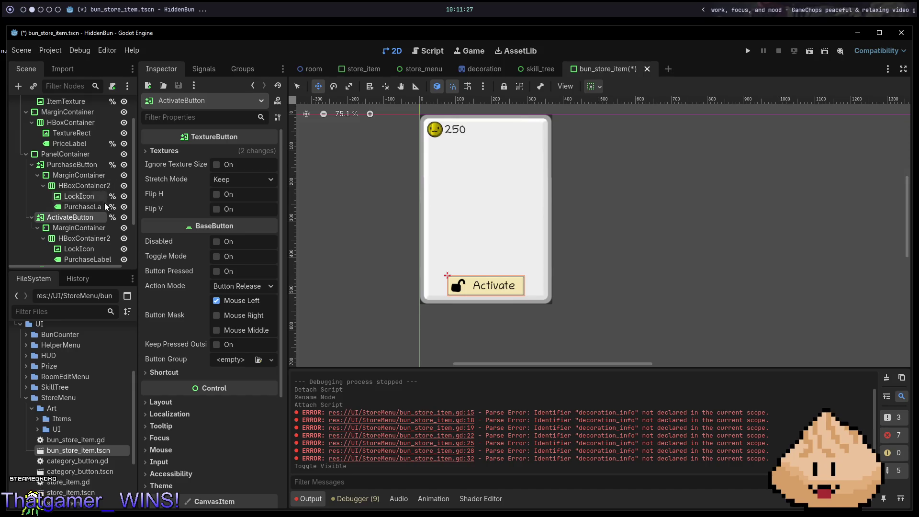
key(Delete)
click(415, 264)
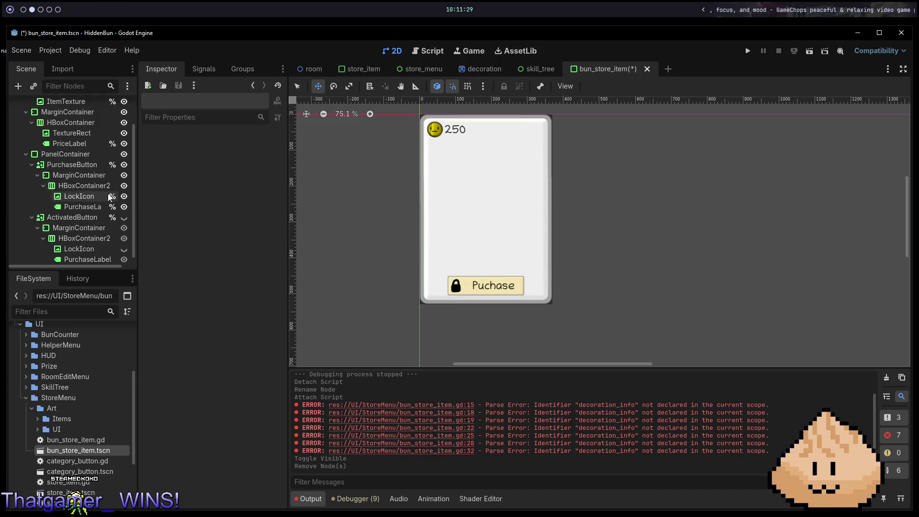
click(82, 220)
key(Delete)
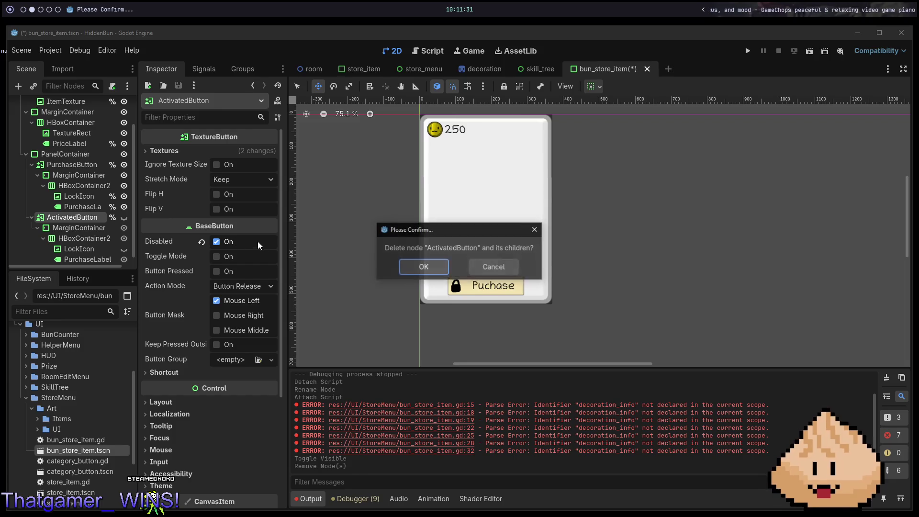
click(416, 266)
- Delete PurchaseButton's LockIcon and PurchaseLabel children
click(84, 202)
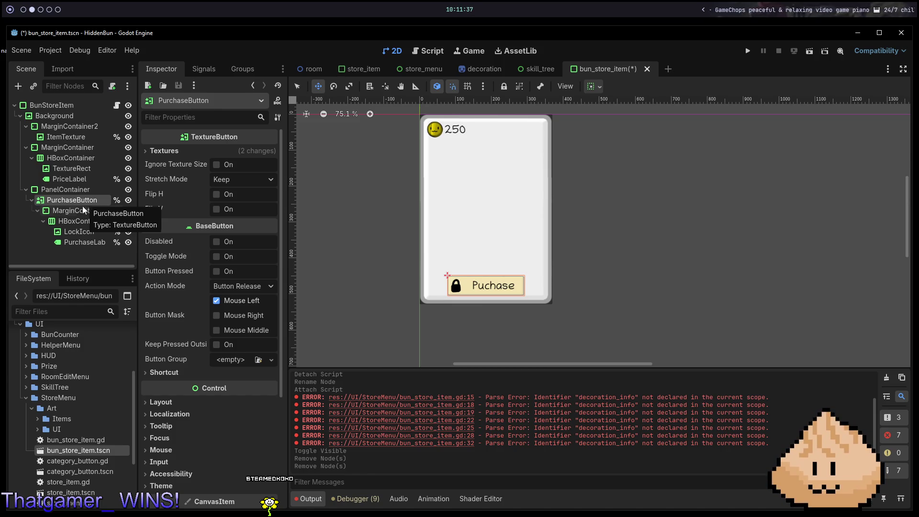
click(84, 229)
key(Delete)
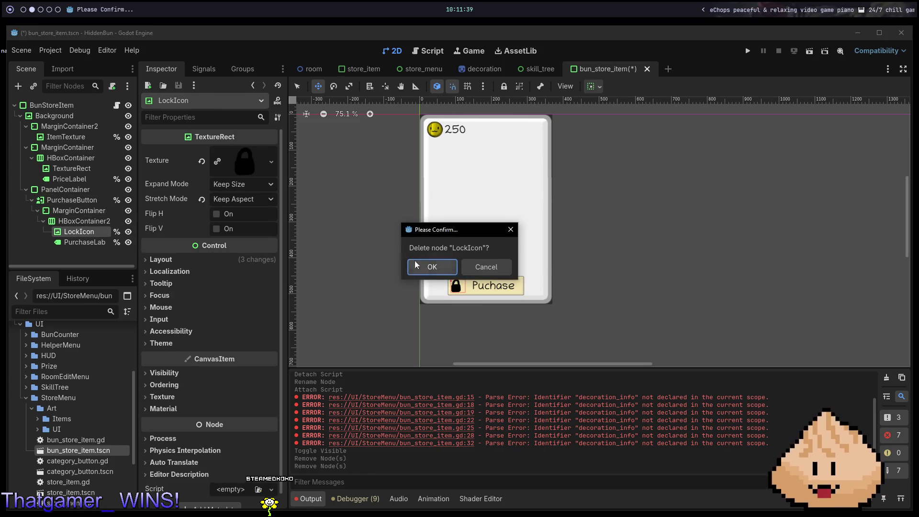
key(Return)
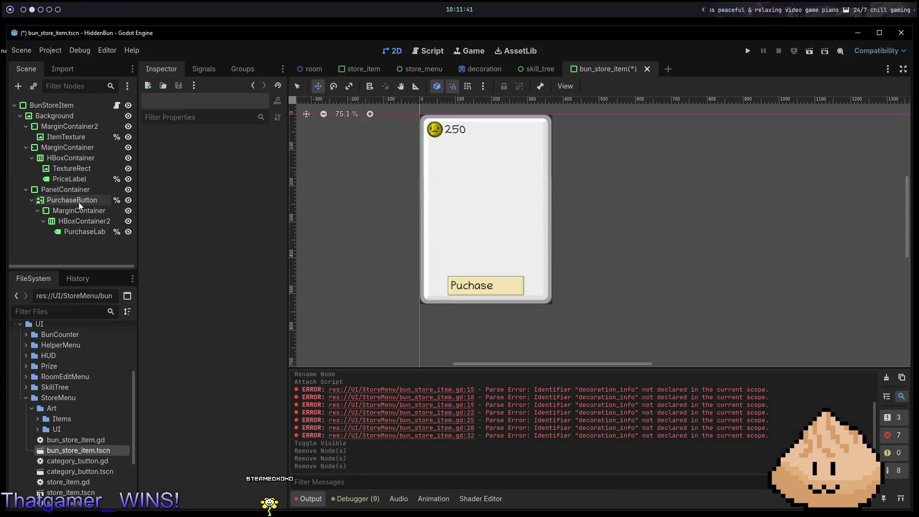
click(89, 234)
key(Delete)
key(Return)
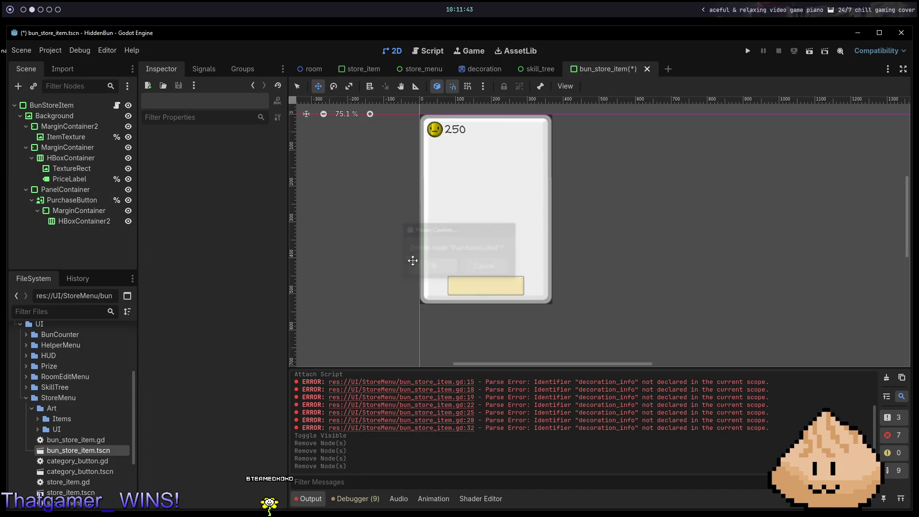
- Delete the leftover HBoxContainer2 and MarginContainer, leaving PurchaseButton childless
click(85, 199)
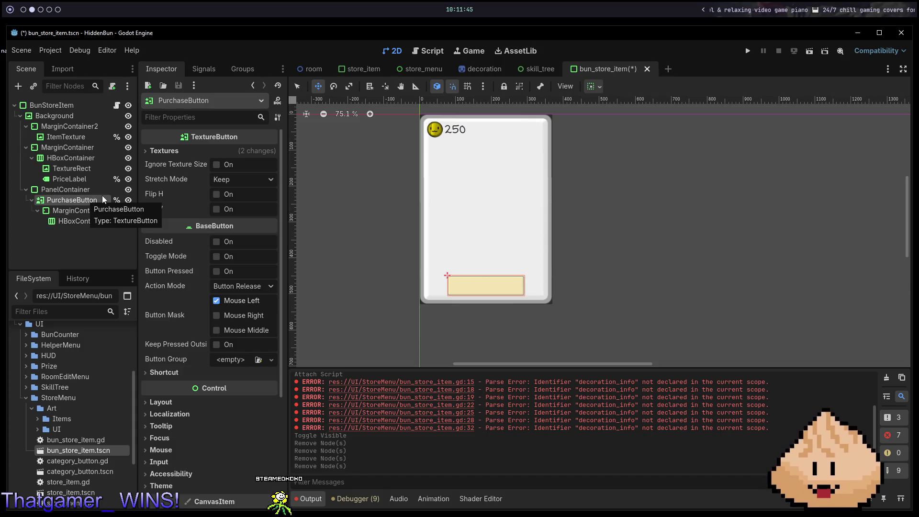
click(77, 222)
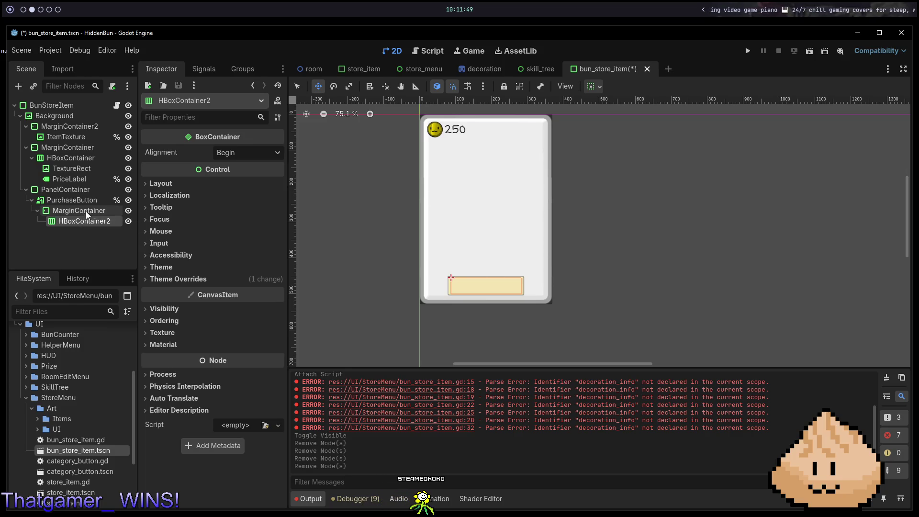
key(Delete)
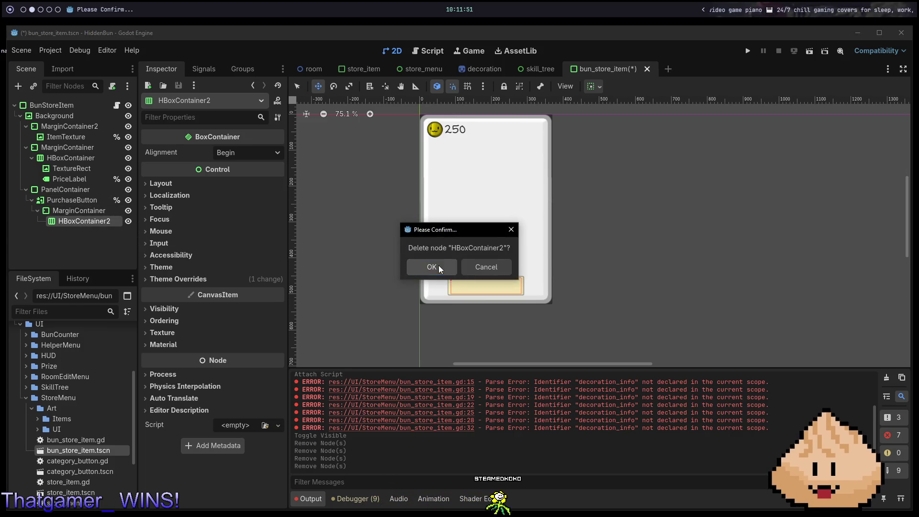
click(431, 264)
key(Delete)
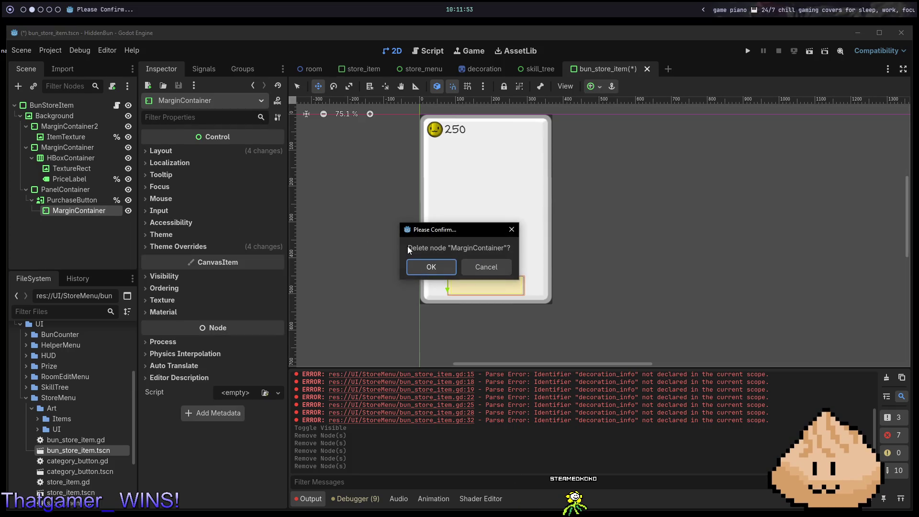
key(Escape)
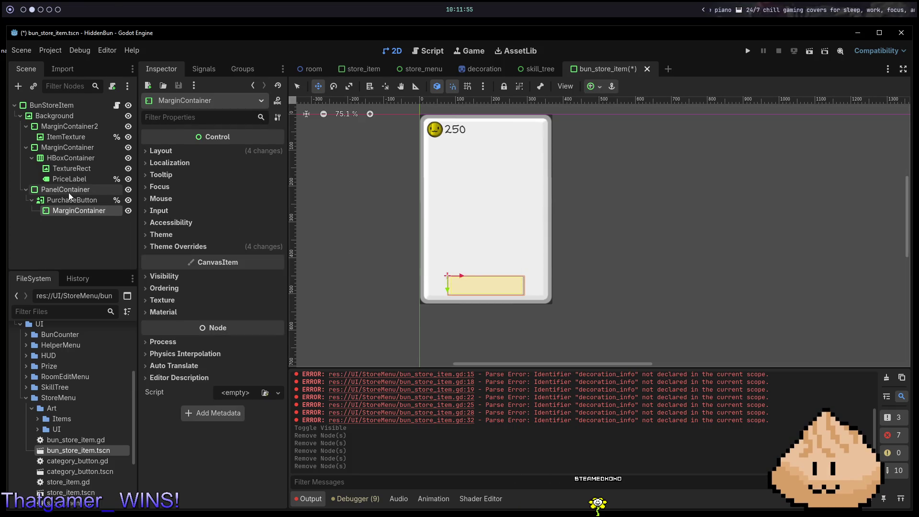
key(Delete)
key(Return)
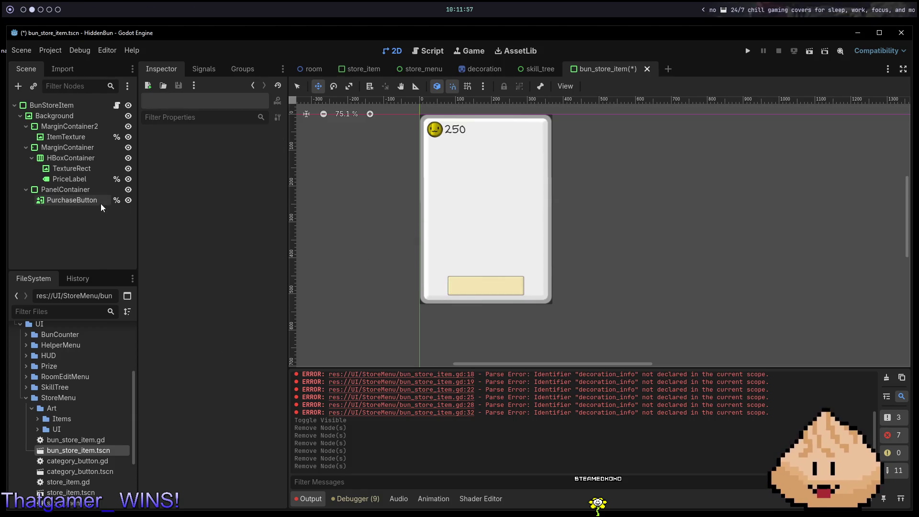
click(100, 201)
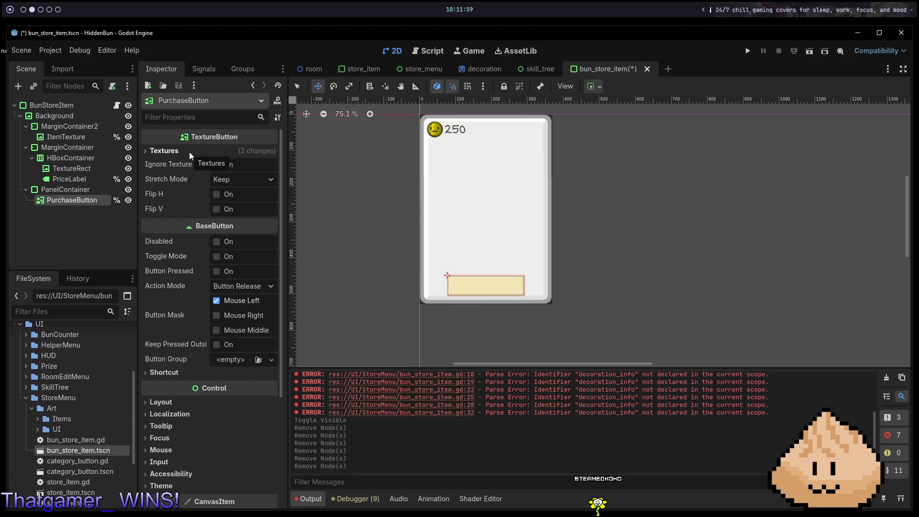
- Change PurchaseButton's type from TextureButton to a plain Button via Change Type
right_click(77, 203)
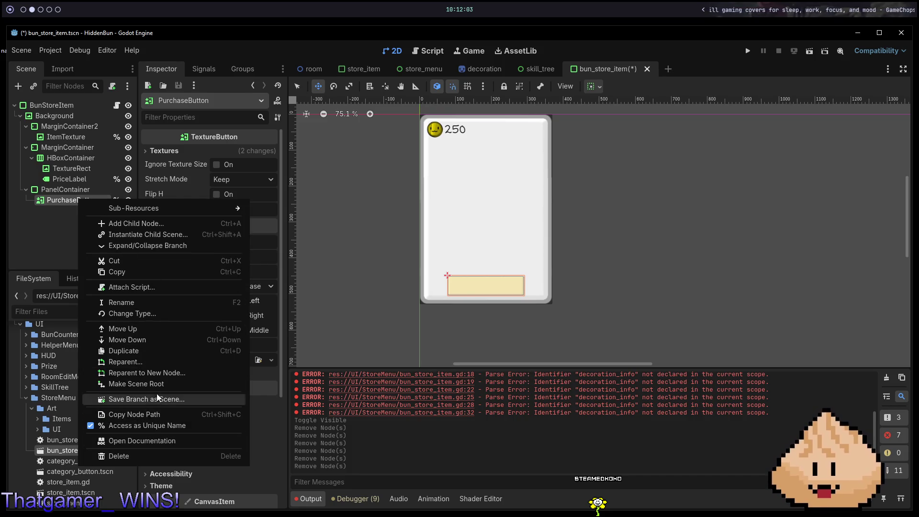
click(163, 316)
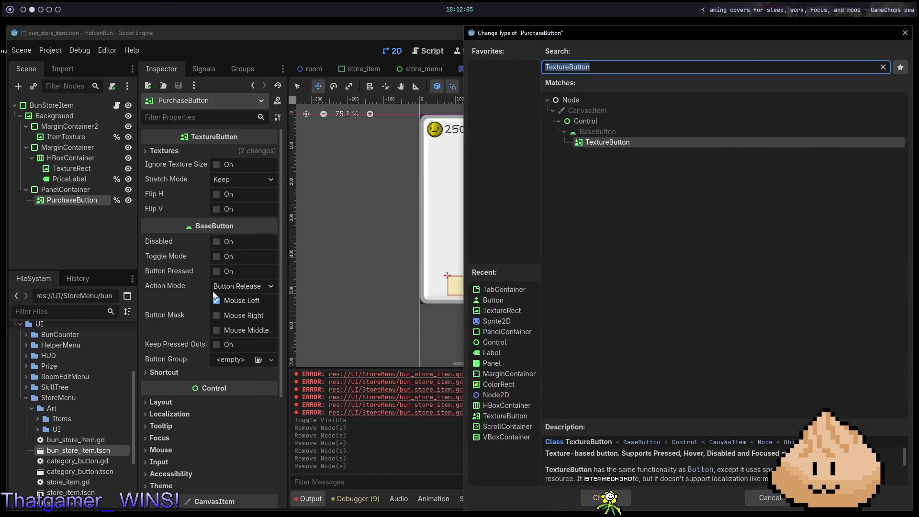
text(button)
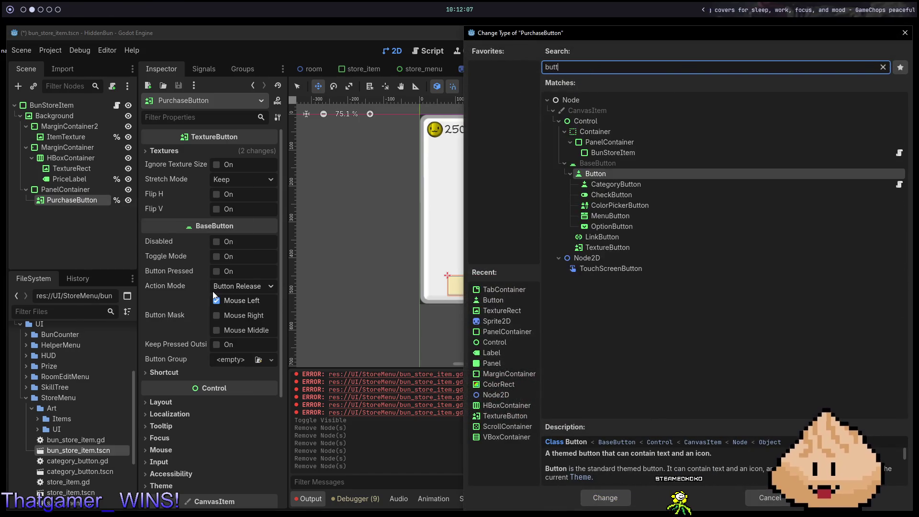
key(Return)
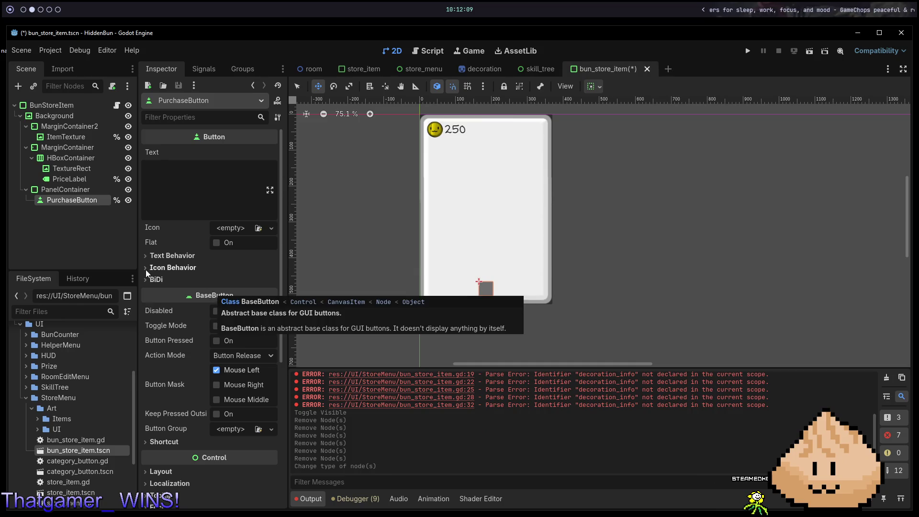
scroll(242, 311, down, 5)
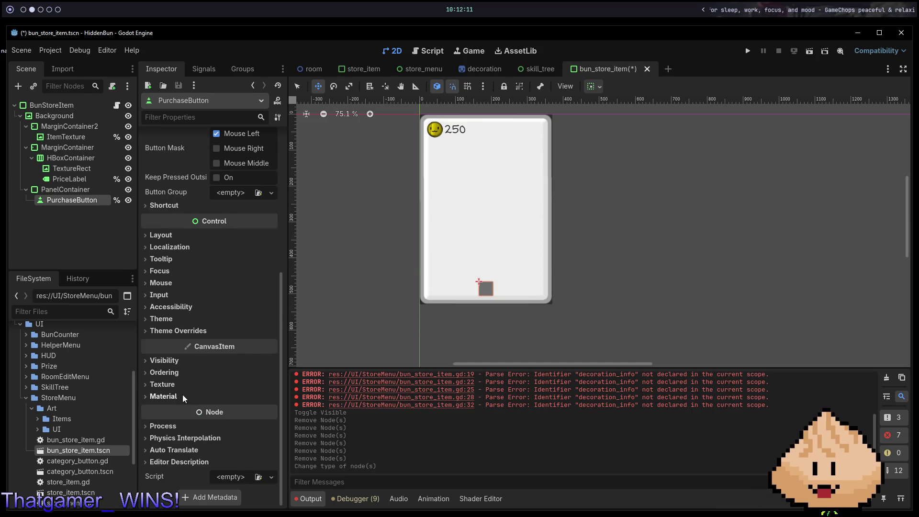
click(189, 331)
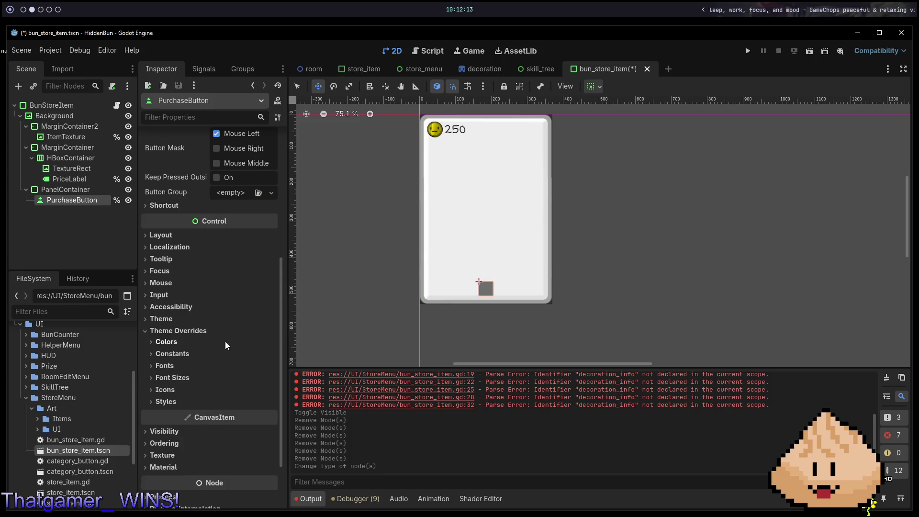
- Create a New StyleBoxTexture for PurchaseButton's Normal style override
click(187, 401)
click(272, 414)
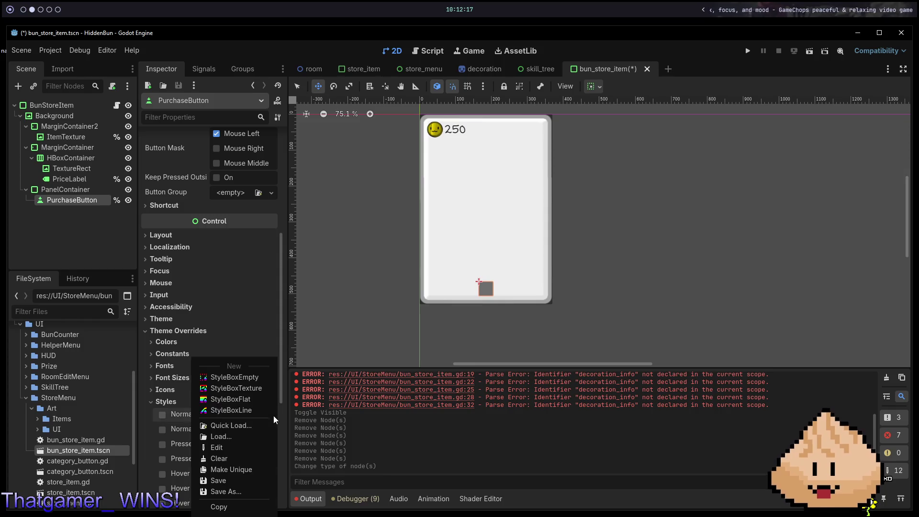
click(254, 387)
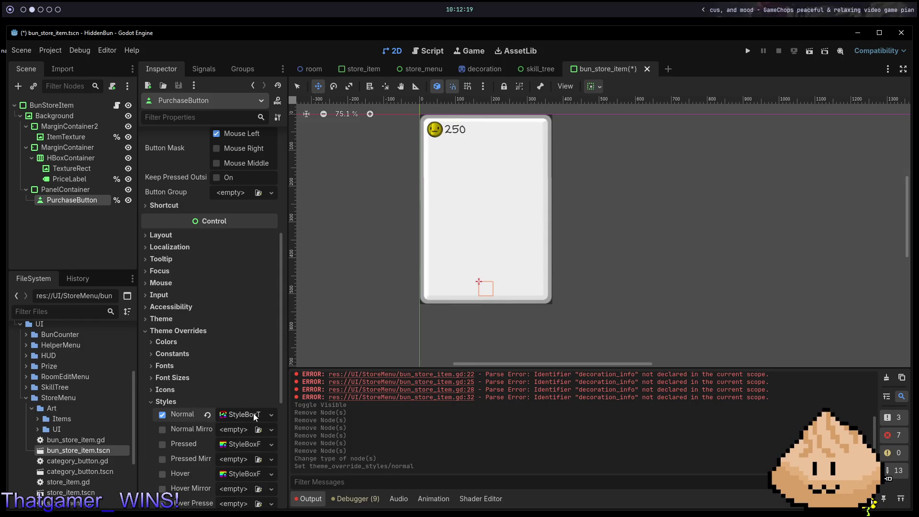
scroll(193, 342, down, 5)
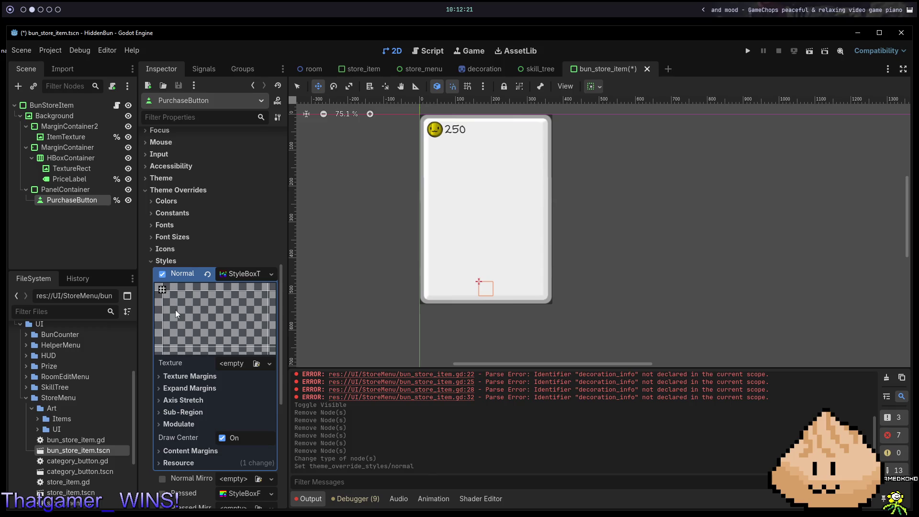
- Quick Load the pale yellow store_button texture into the Normal style's Texture slot
click(258, 365)
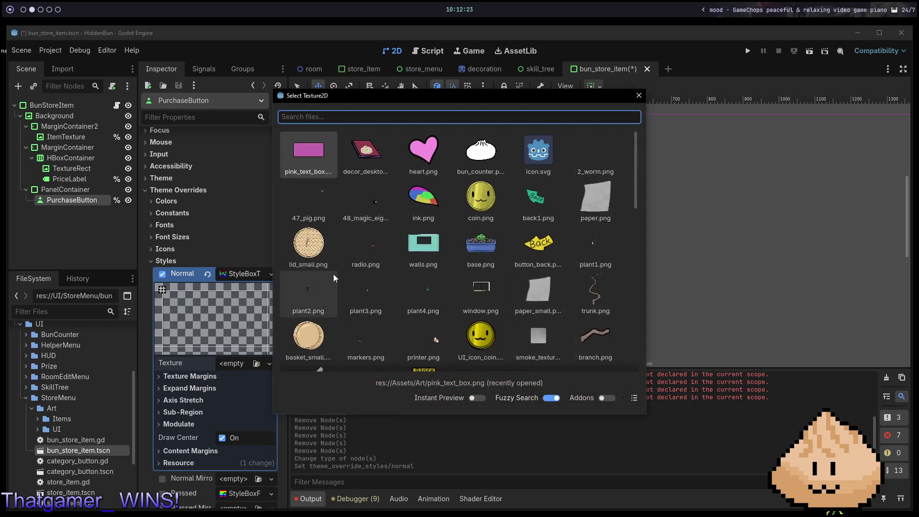
scroll(369, 208, down, 10)
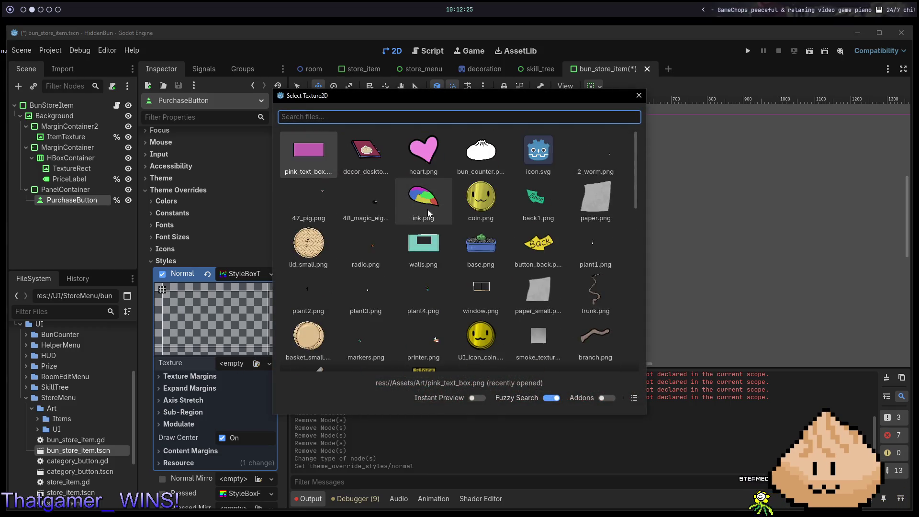
scroll(435, 209, up, 8)
scroll(442, 215, down, 12)
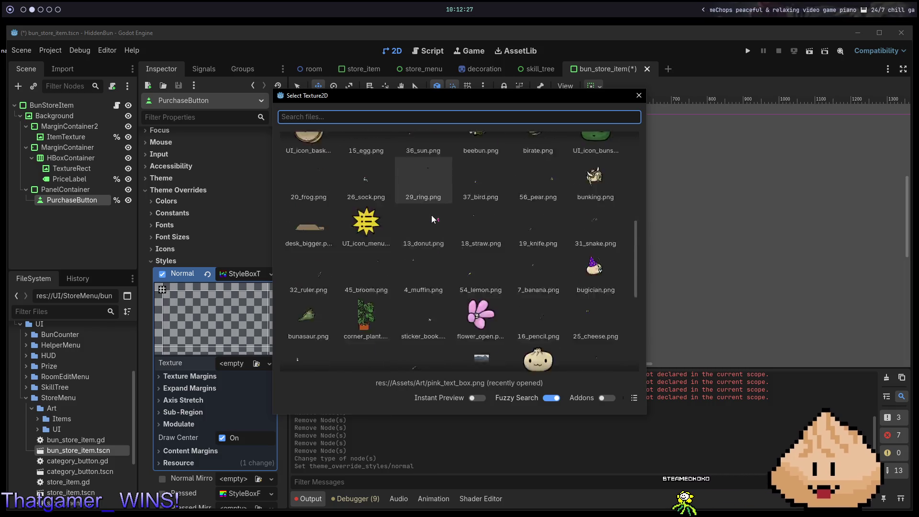
scroll(460, 214, up, 10)
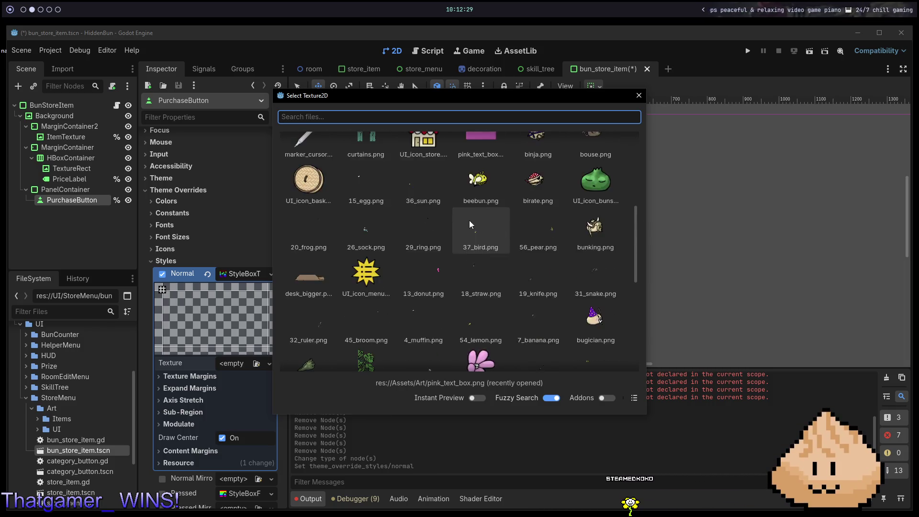
scroll(467, 218, up, 3)
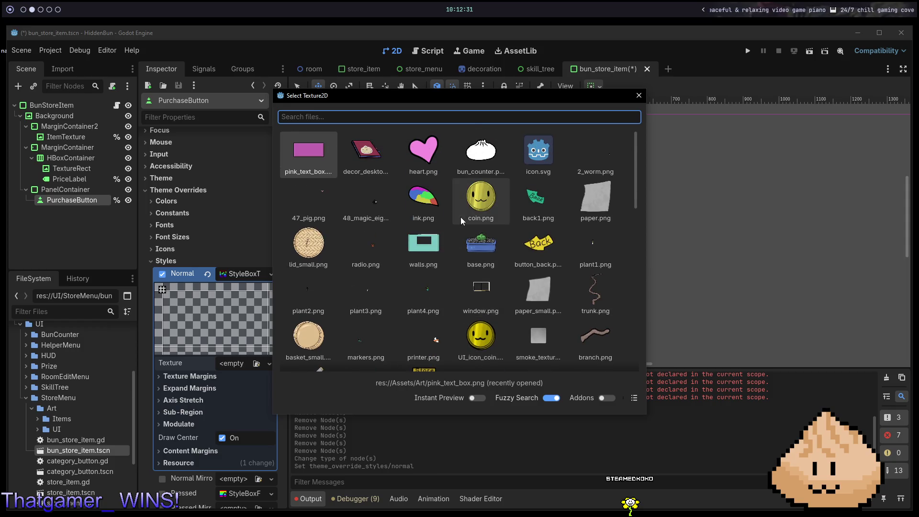
scroll(461, 217, down, 10)
scroll(461, 210, down, 2)
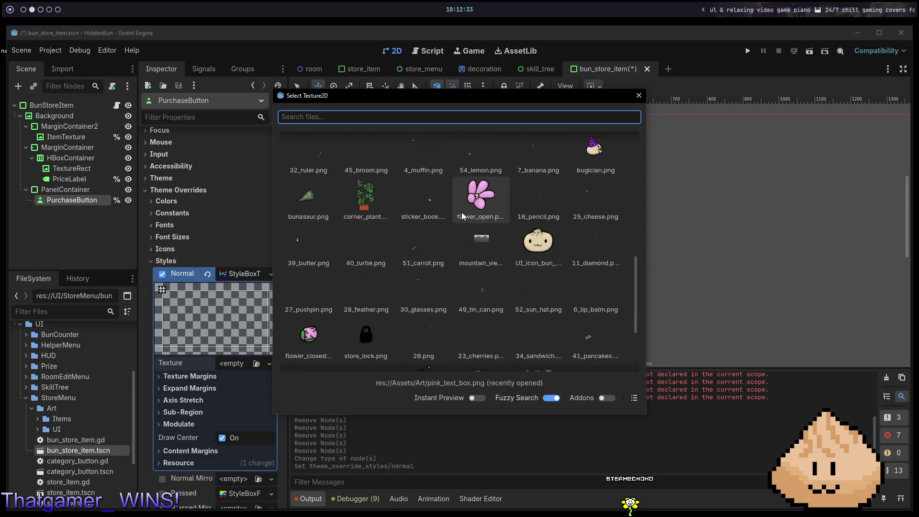
scroll(464, 216, up, 10)
text(ui)
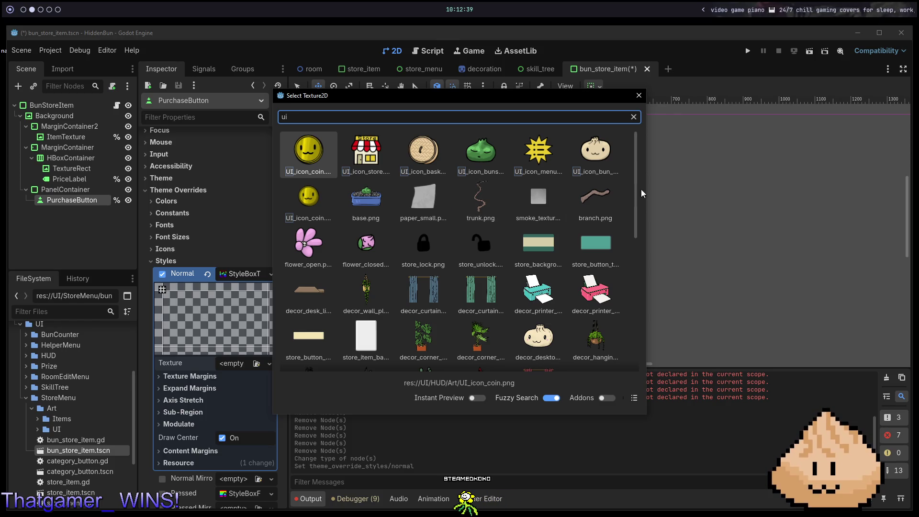
scroll(619, 197, down, 2)
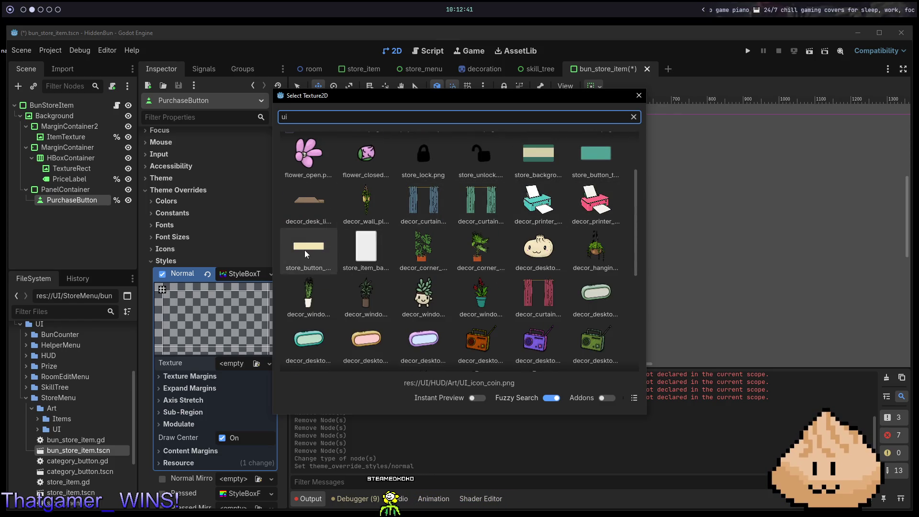
double_click(304, 250)
scroll(491, 267, up, 5)
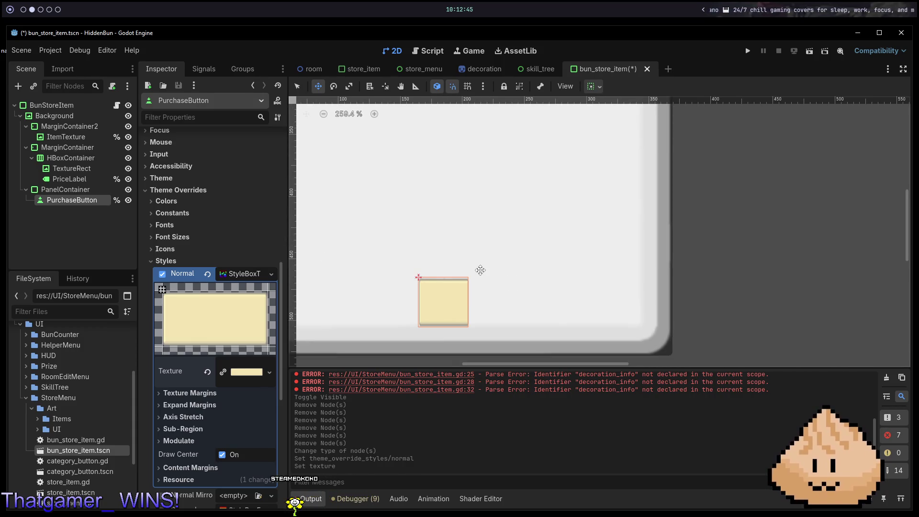
- Set the Normal style's Left, Top, Right and Bottom texture margins to 12 px
drag(479, 269, 555, 246)
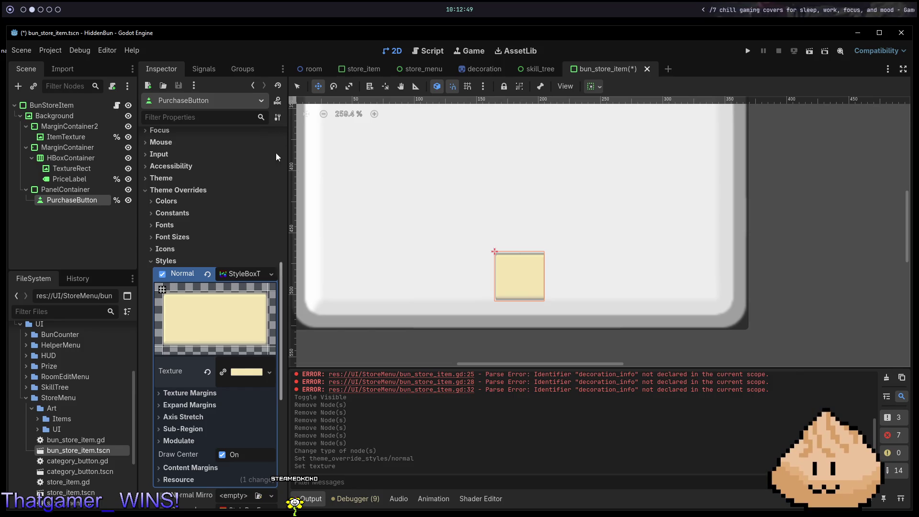
scroll(447, 317, down, 3)
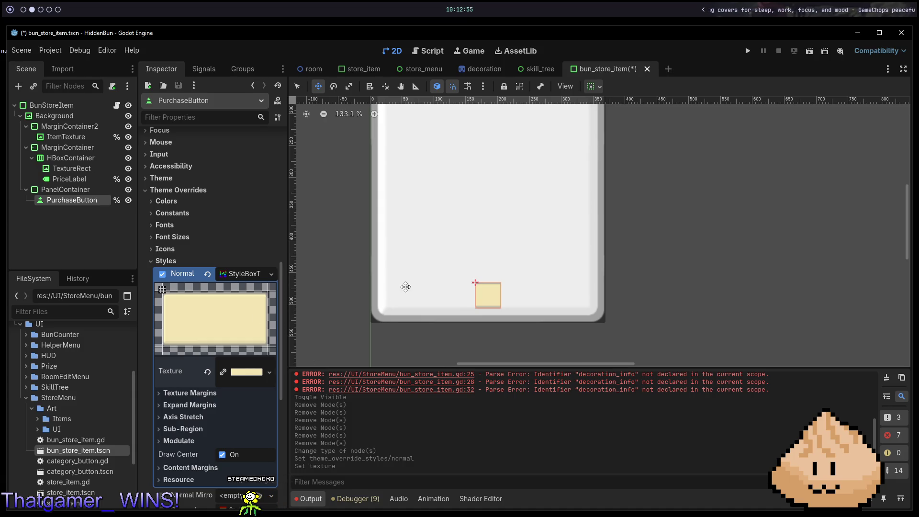
click(225, 393)
click(253, 408)
key(Tab)
text(12)
key(Tab)
text(12)
key(Tab)
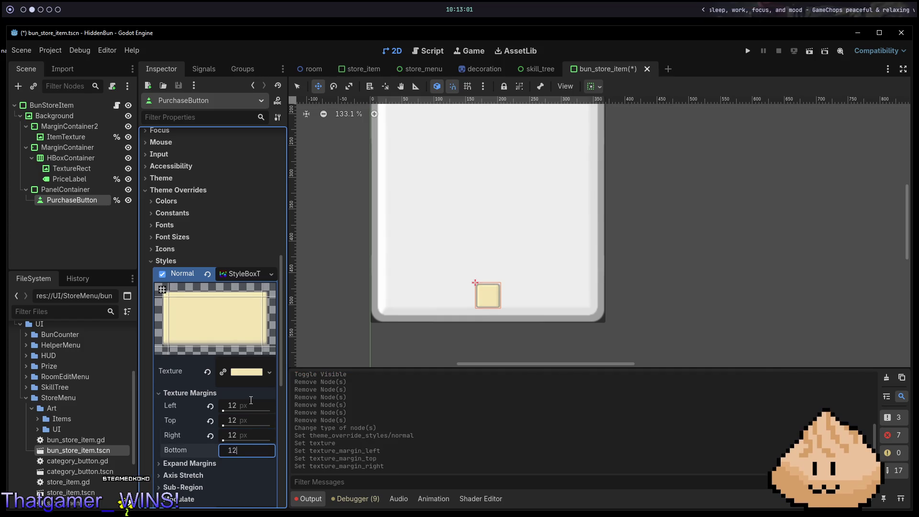
key(Tab)
- Save the scene and scroll around to review the restyled button
key(ctrl+s)
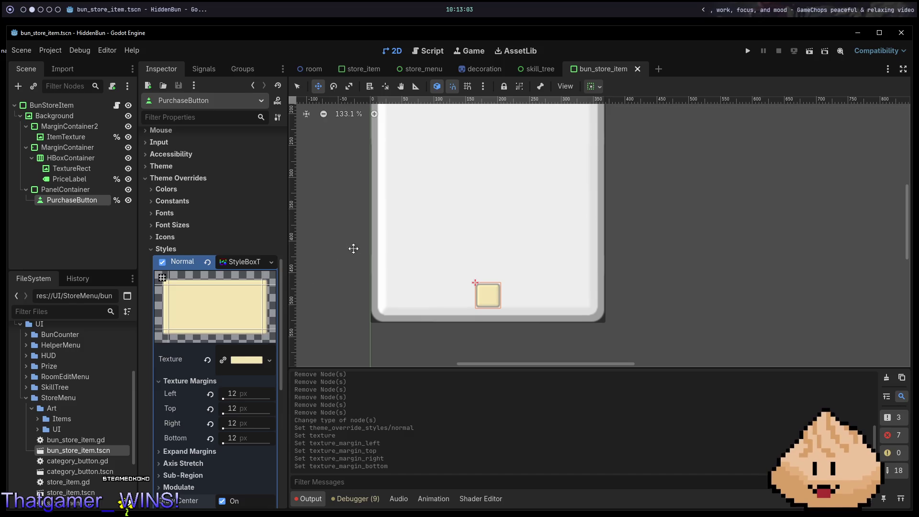
scroll(431, 220, up, 3)
scroll(431, 220, left, 3)
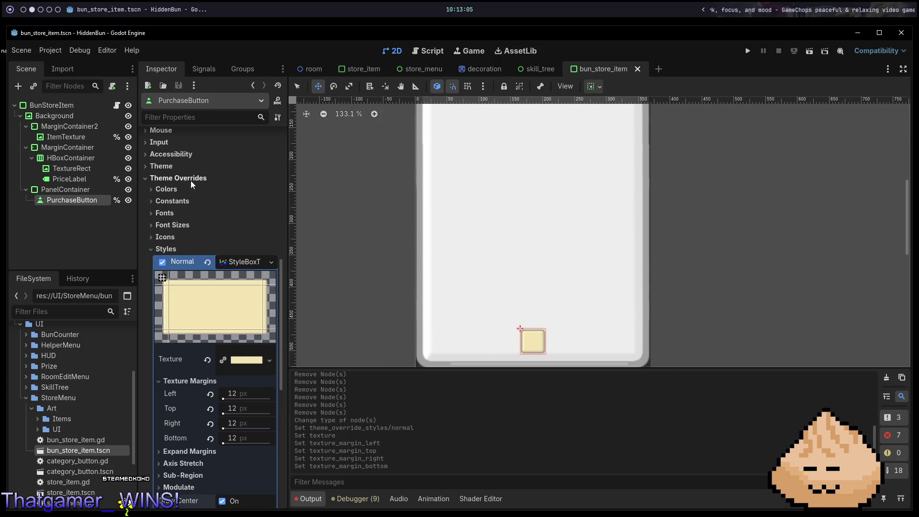
scroll(190, 180, down, 3)
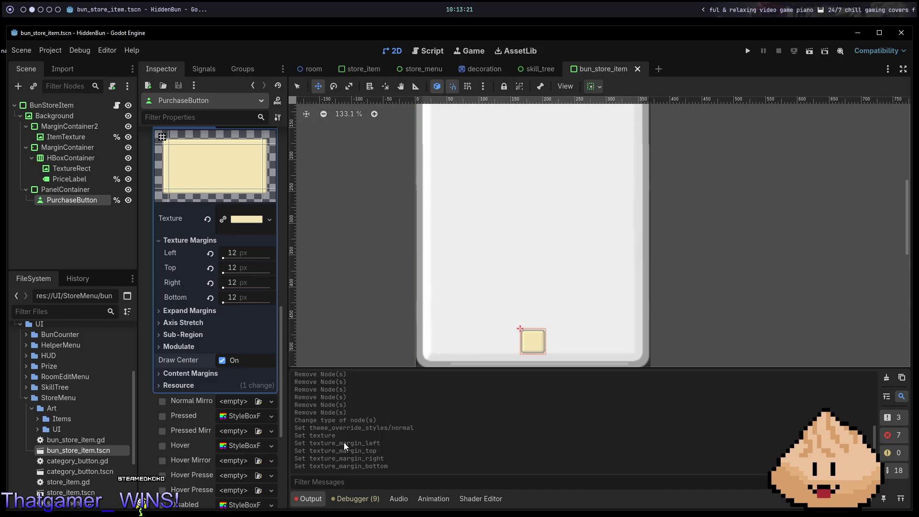
scroll(545, 330, left, 5)
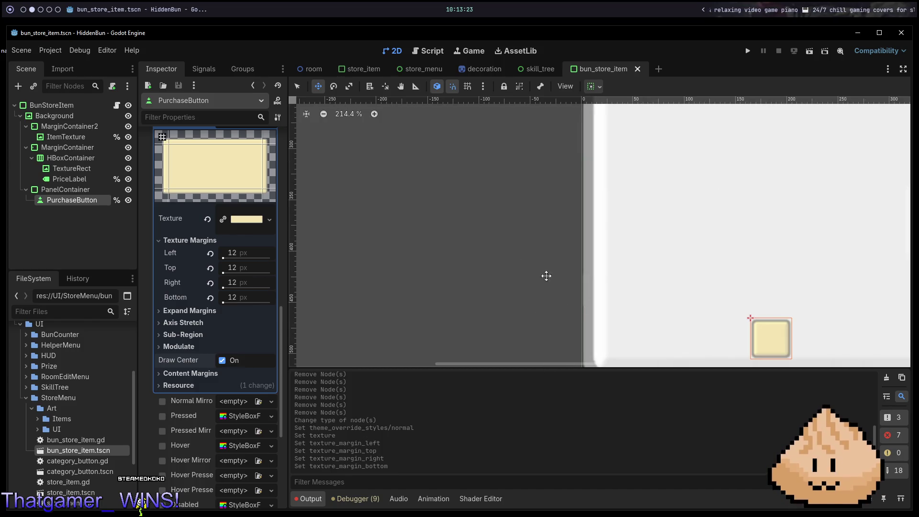
scroll(431, 239, right, 3)
scroll(318, 201, down, 1)
scroll(191, 239, up, 15)
- Set the button's text to '1x' and save the scene
click(229, 188)
text(1x)
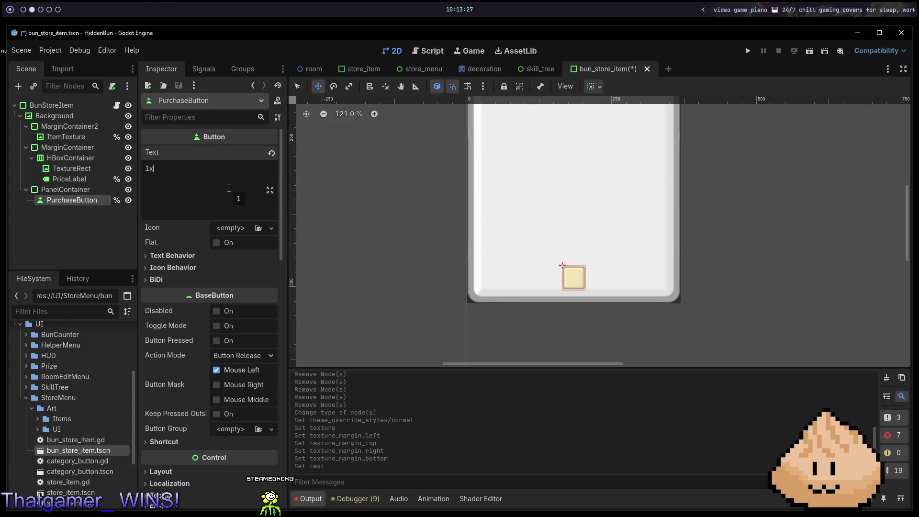
key(ctrl+s)
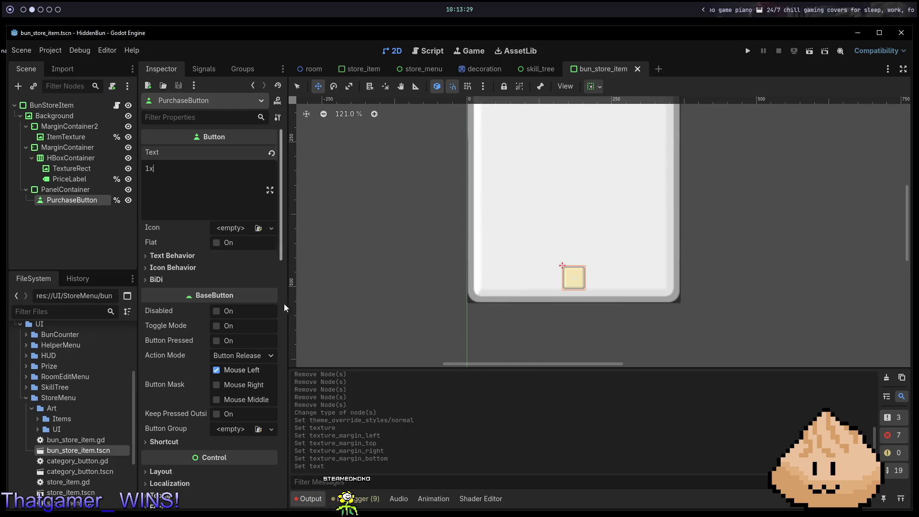
- Look through the button's Material and font override settings
scroll(213, 336, down, 15)
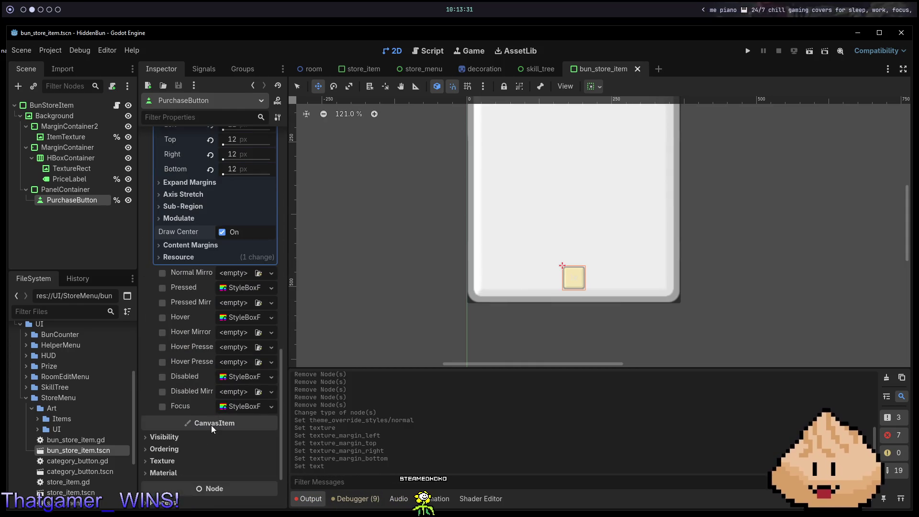
click(199, 473)
scroll(212, 463, down, 3)
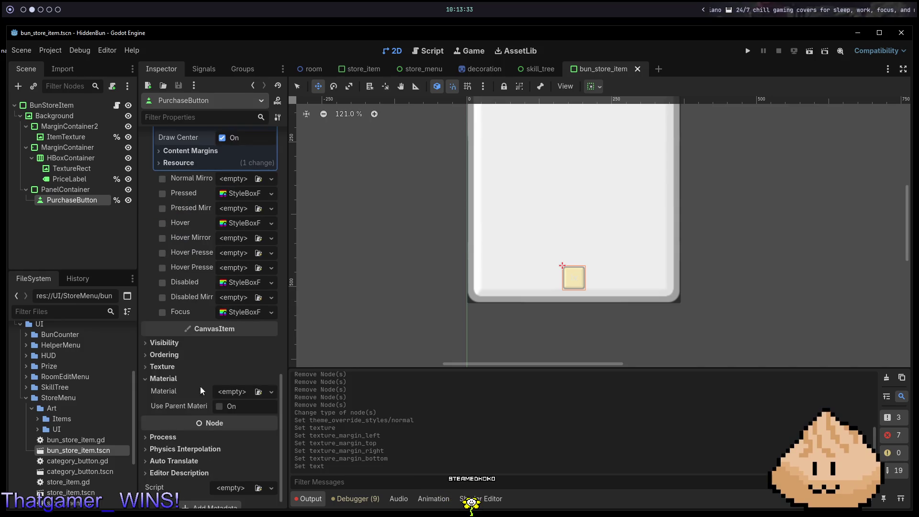
click(173, 379)
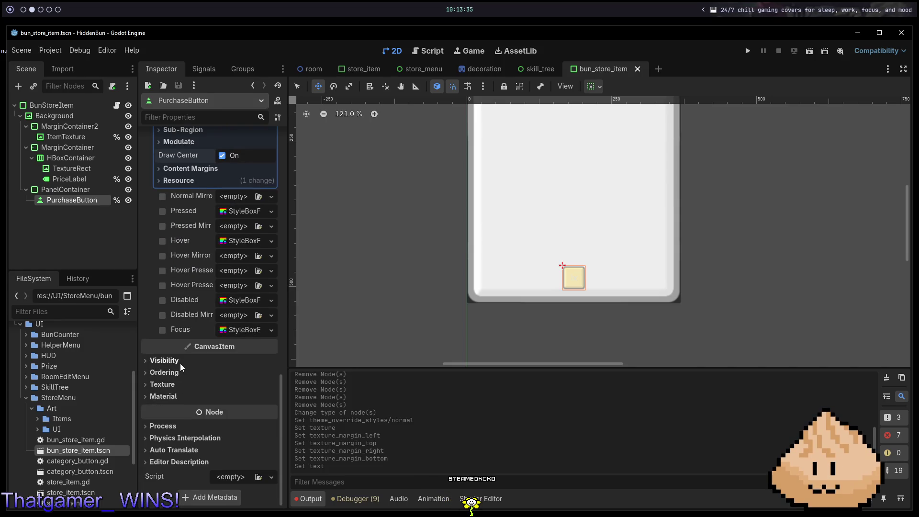
scroll(188, 297, up, 12)
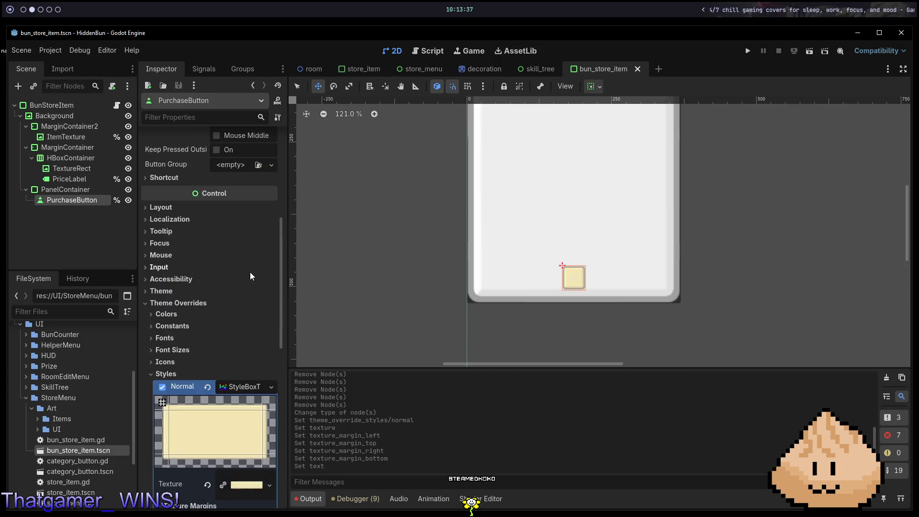
scroll(245, 276, down, 4)
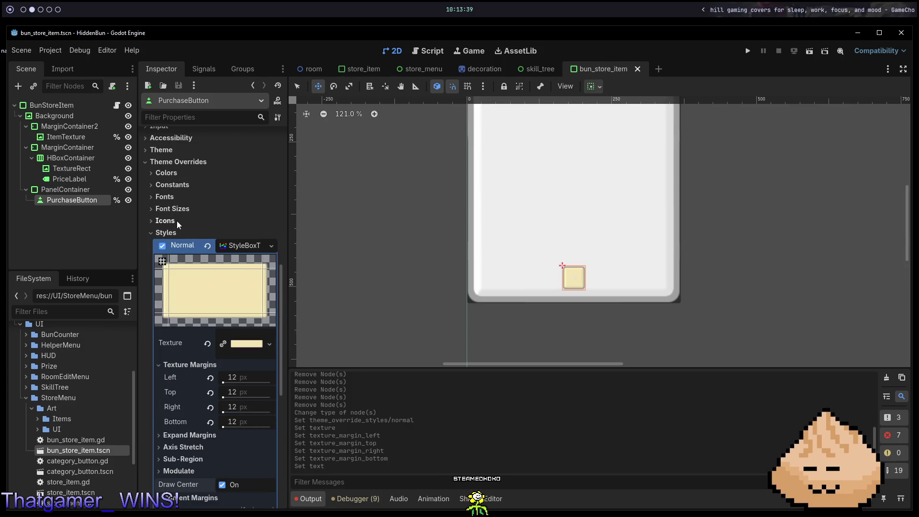
click(179, 197)
click(184, 196)
- Enable the Font Color override set to black (000000) and run the game with F5
click(167, 173)
click(246, 185)
click(309, 233)
drag(315, 237, 314, 323)
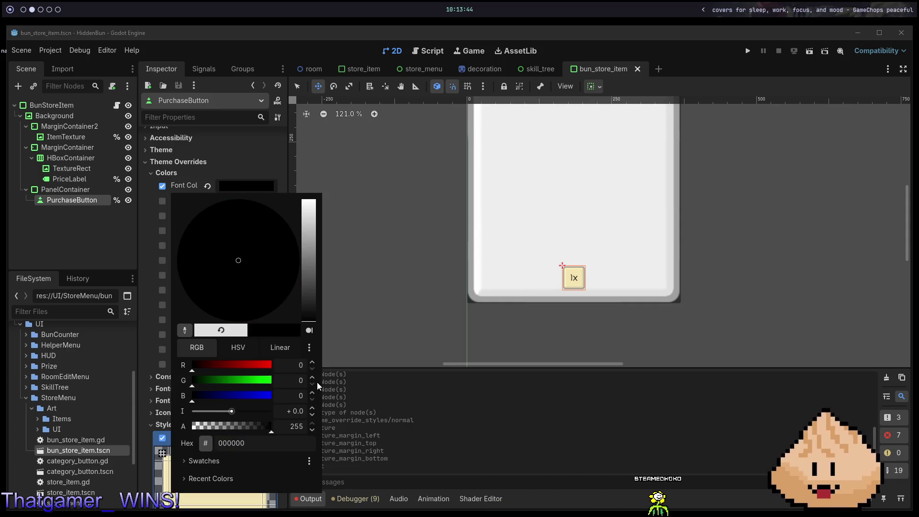
click(489, 164)
key(F5)
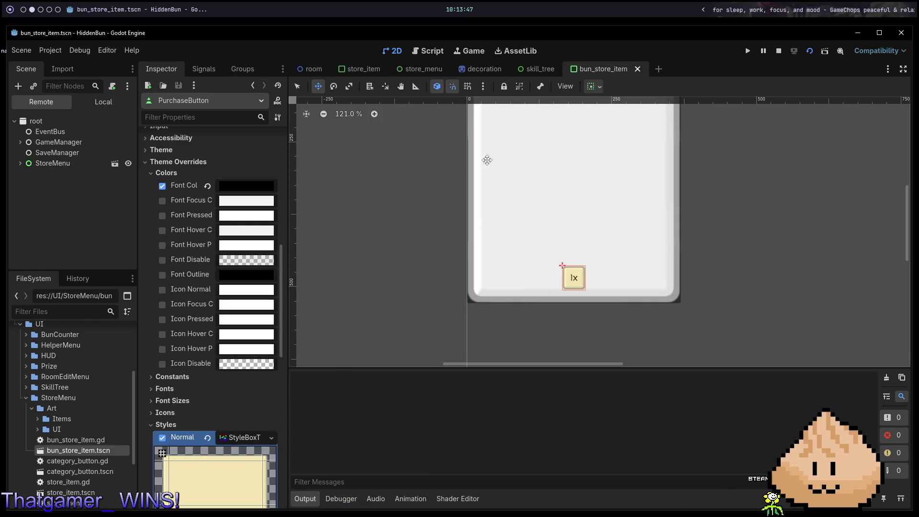
- Stop the game and pan the 2D view to the card's 250 price and '1x' button
key(F8)
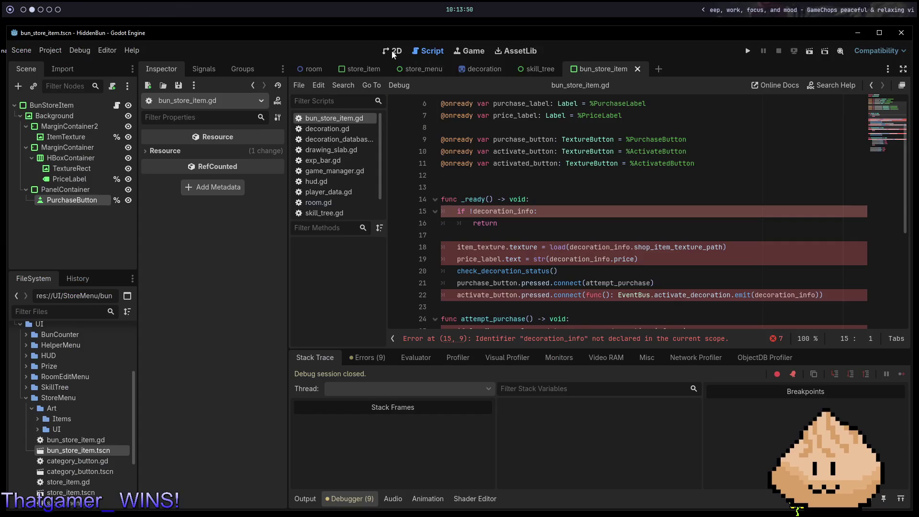
click(392, 51)
scroll(523, 226, up, 2)
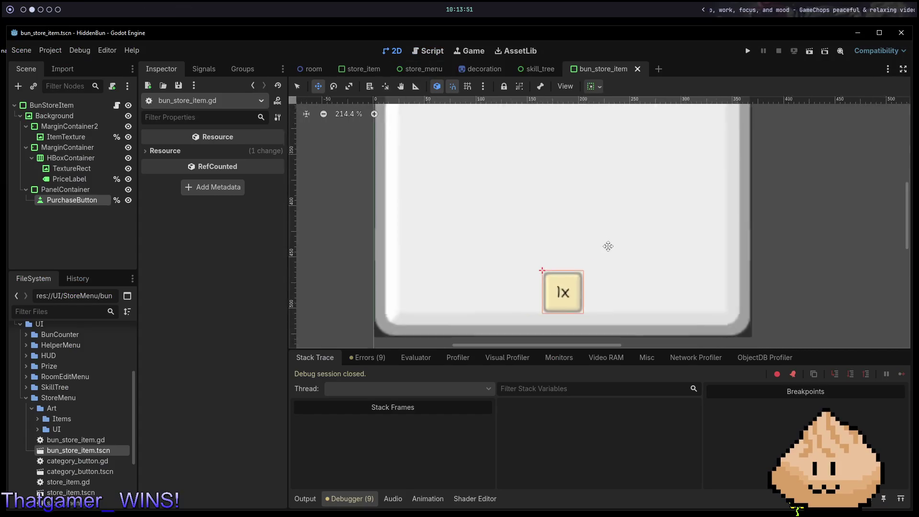
scroll(608, 246, down, 3)
drag(596, 205, 590, 257)
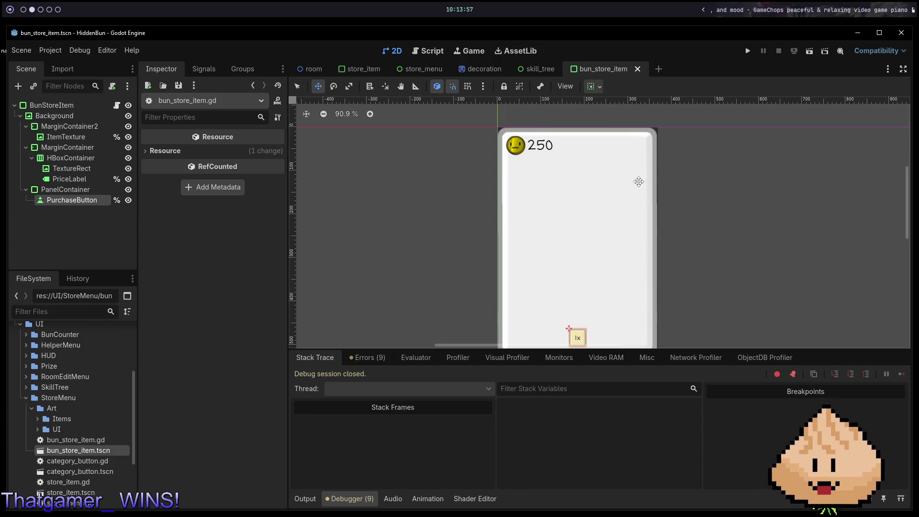
scroll(622, 287, up, 5)
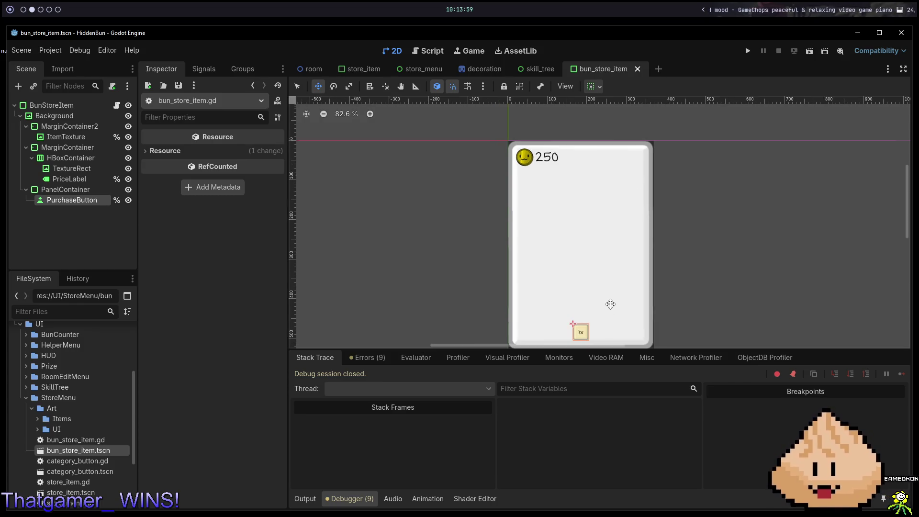
scroll(626, 273, down, 4)
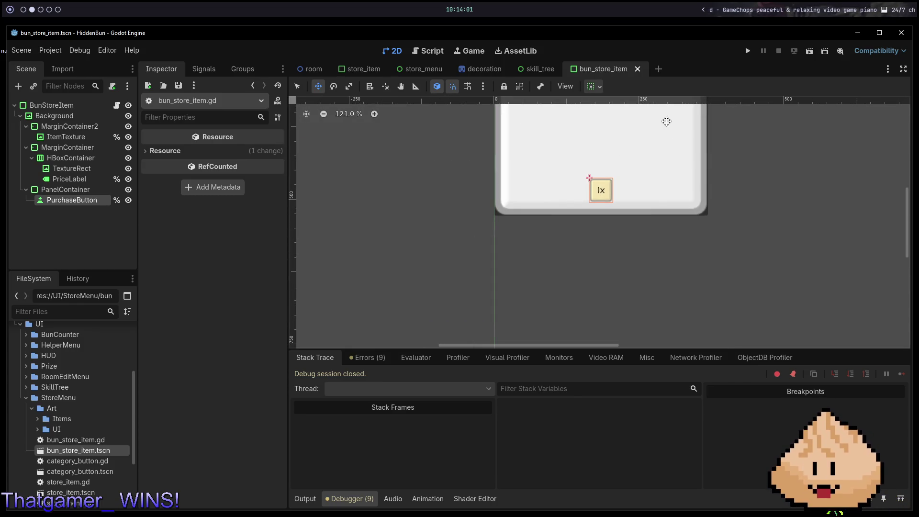
drag(530, 148, 508, 223)
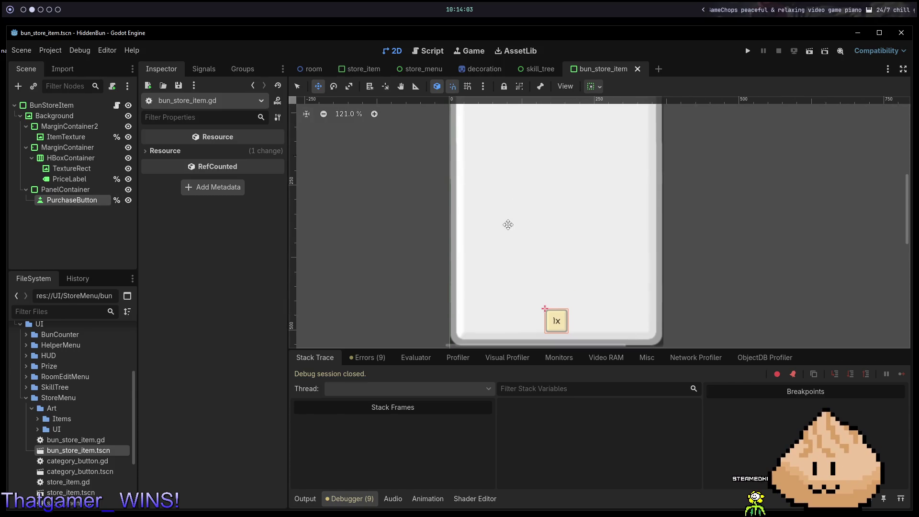
- Try duplicating PurchaseButton, then delete the PurchaseButton2 copy
click(83, 200)
click(87, 207)
click(86, 201)
key(ctrl+d)
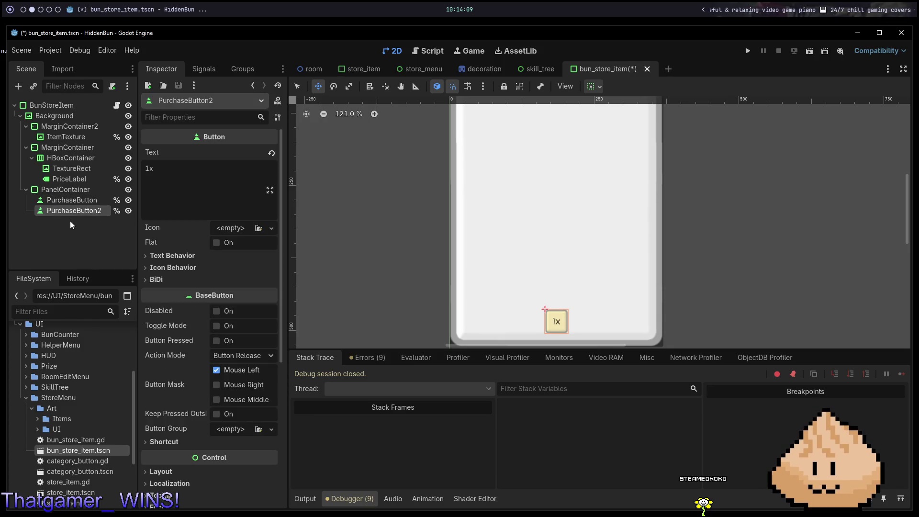
key(Delete)
click(426, 267)
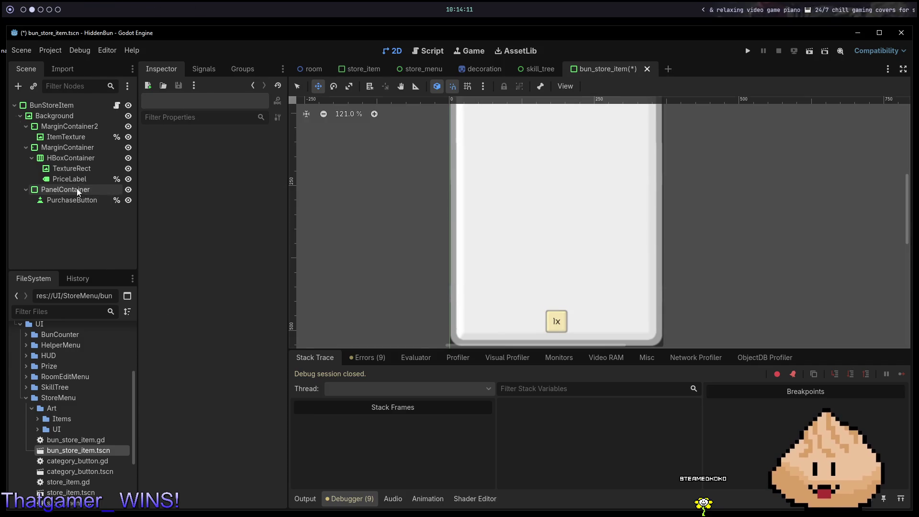
- Add an HBoxContainer under PanelContainer, move PurchaseButton into it, and duplicate it
right_click(79, 191)
click(175, 214)
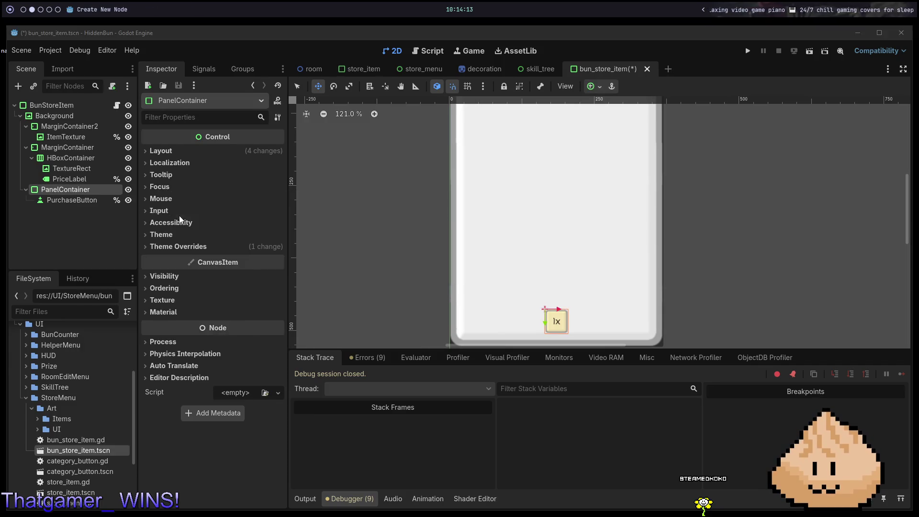
text(hbox)
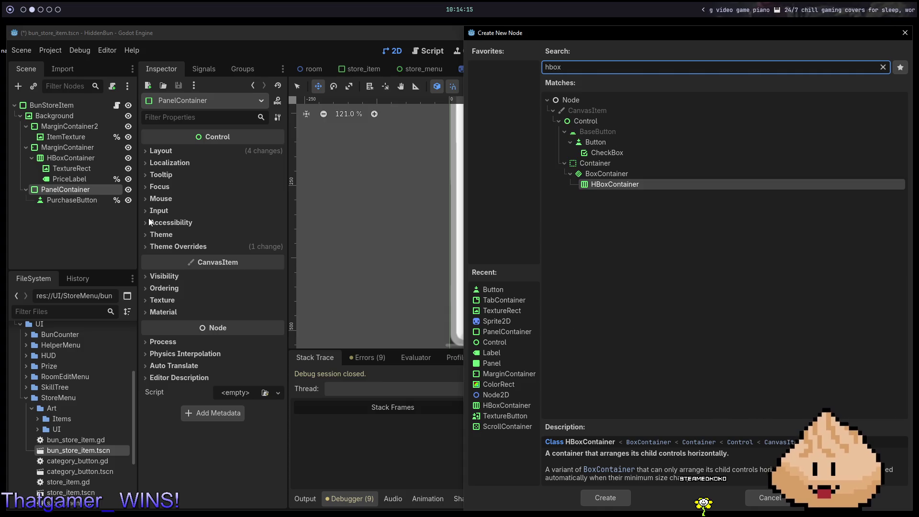
key(Return)
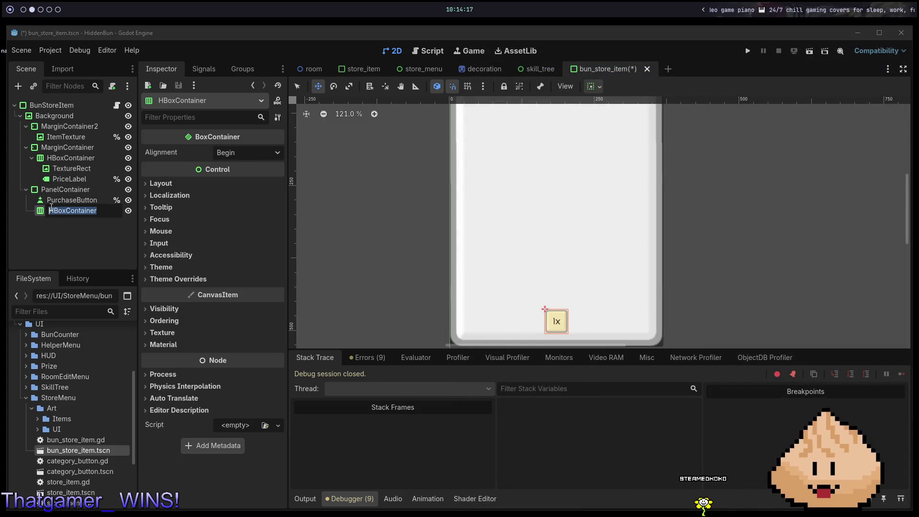
drag(70, 202, 70, 213)
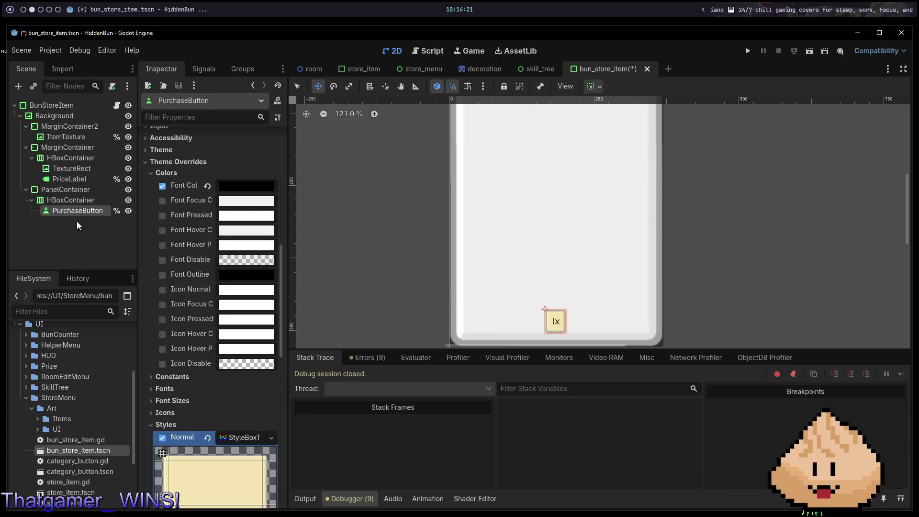
key(ctrl+d)
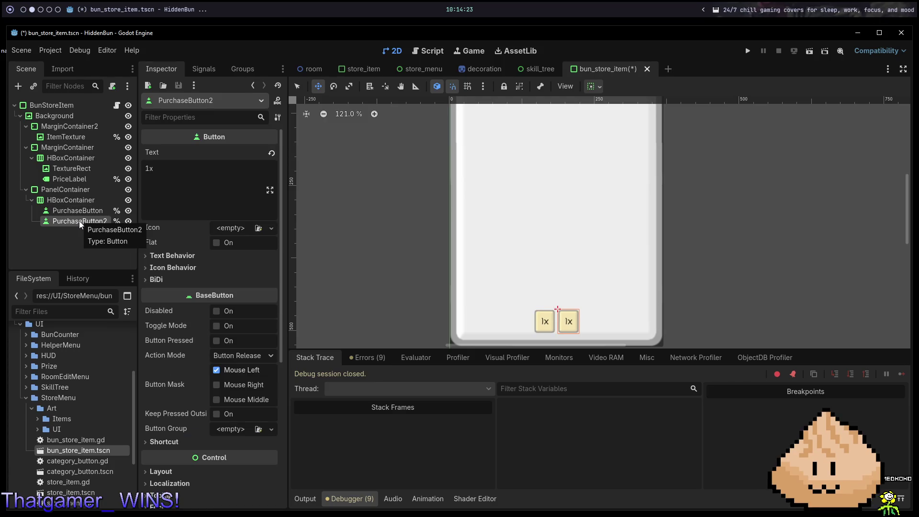
- Duplicate the purchase button twice more, label the second one 5x, and save
key(ctrl+d)
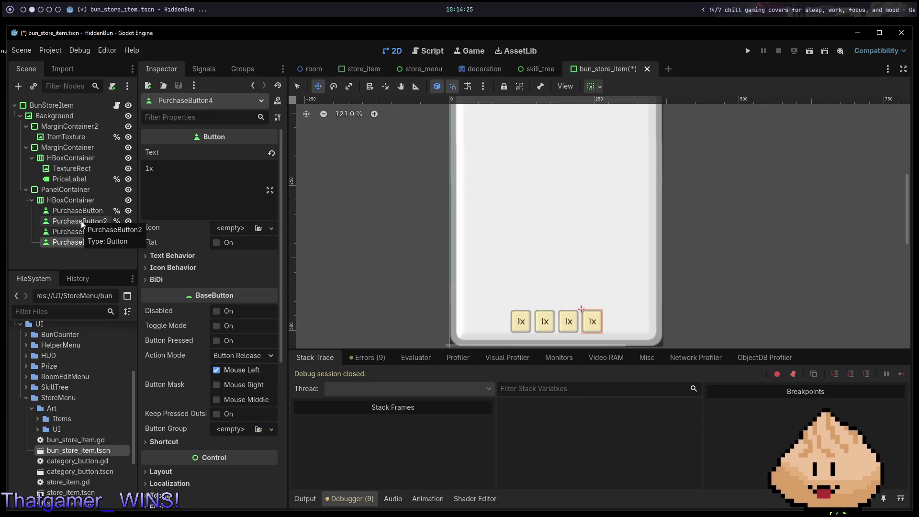
key(ctrl+d)
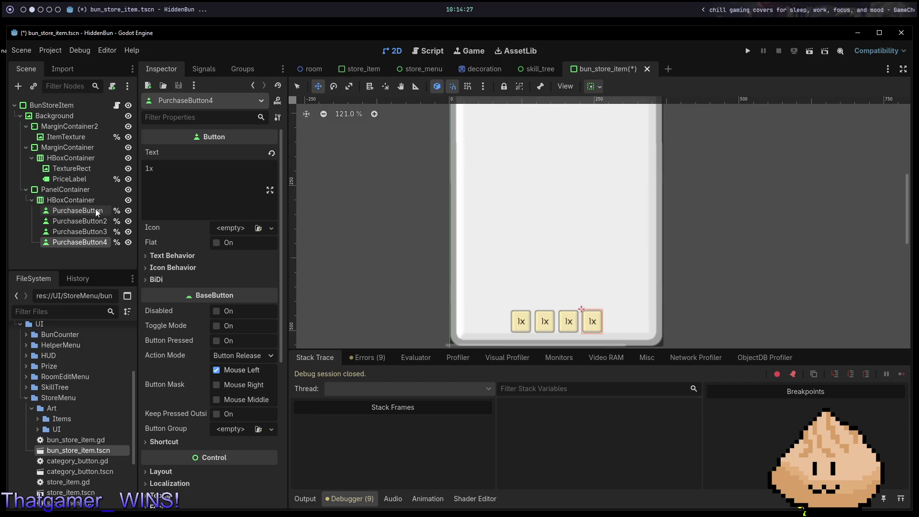
click(86, 223)
click(200, 174)
key(ctrl+a)
text(5x)
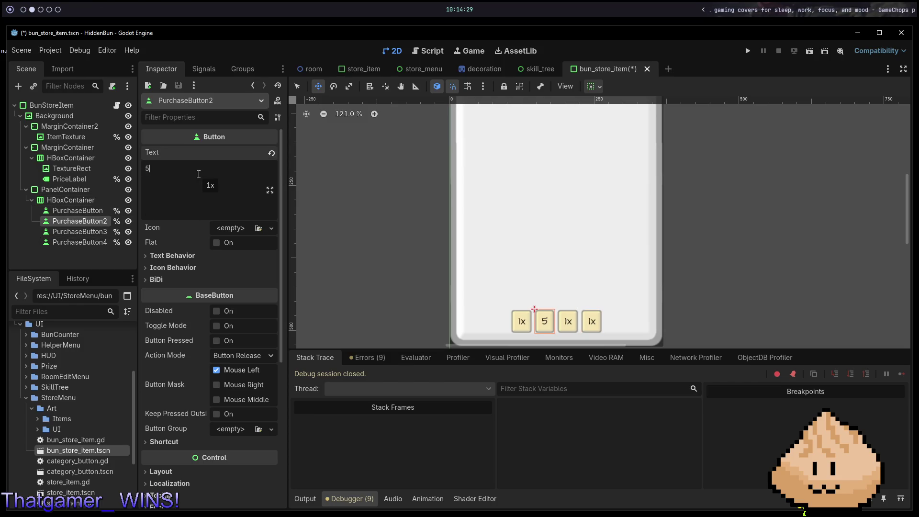
key(BackSpace)
key(ctrl+s)
- Label the third and fourth purchase buttons 10x and 50x, saving after each
click(79, 231)
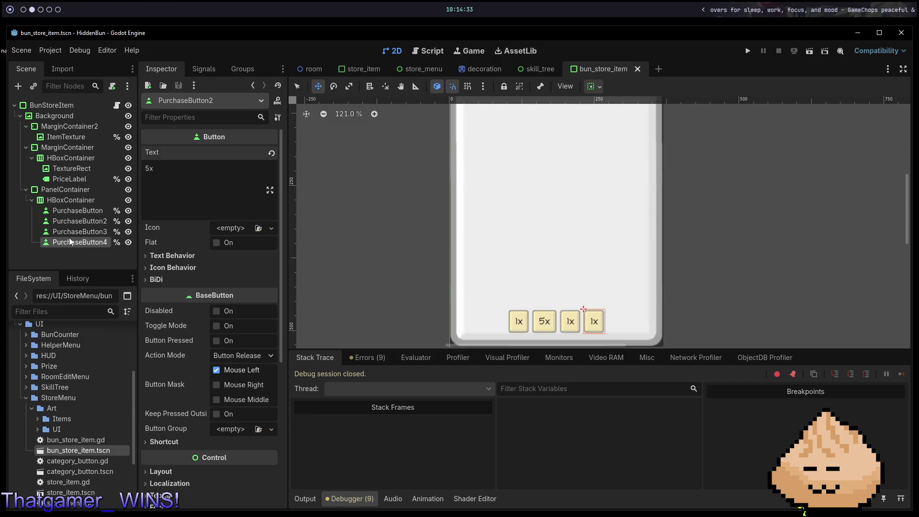
text(10x)
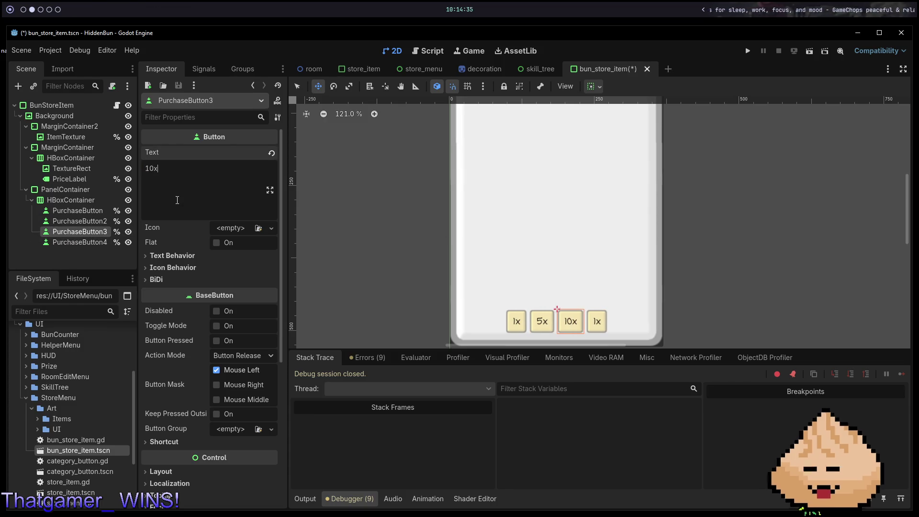
key(BackSpace)
key(ctrl+s)
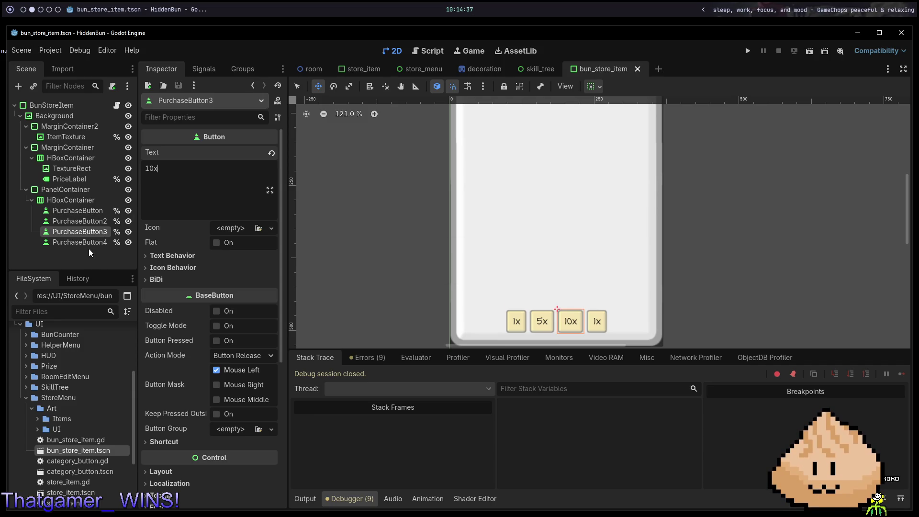
click(79, 242)
click(213, 190)
key(ctrl+a)
text(50x)
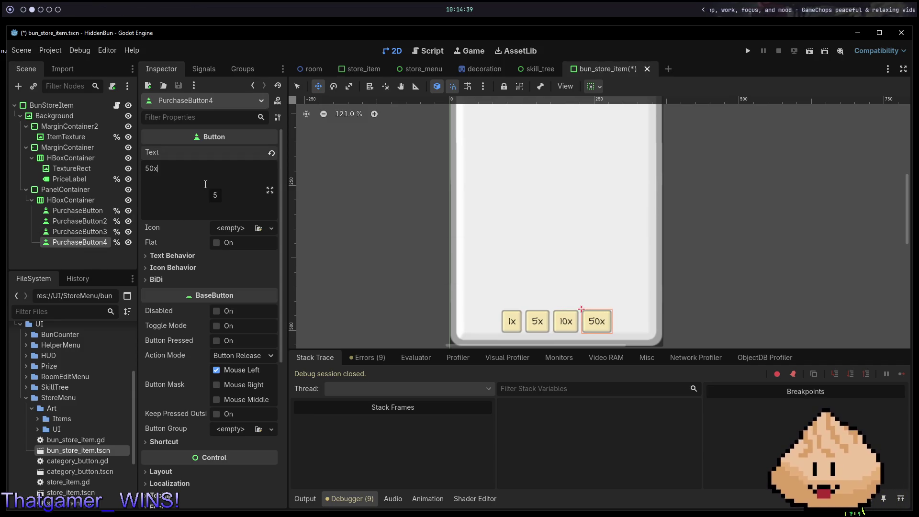
key(ctrl+s)
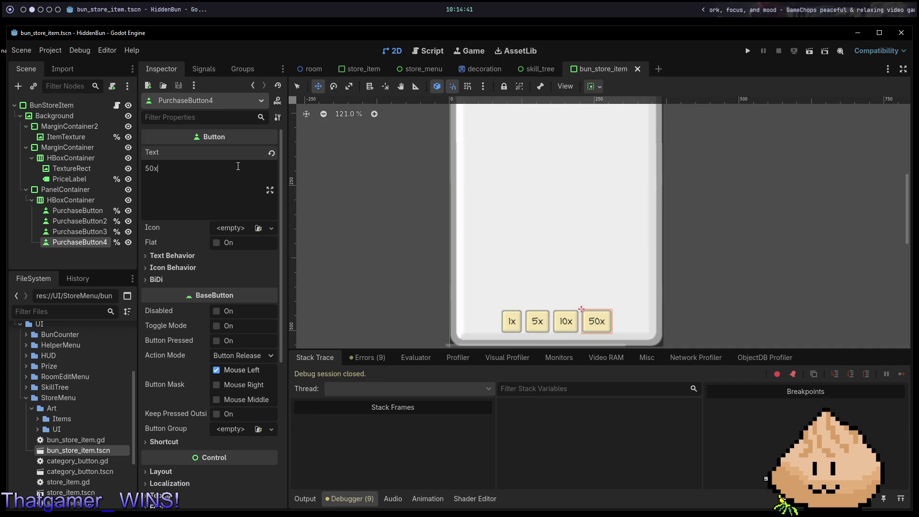
- Run the current scene with F6 to test the buttons, then stop it after the script errors
scroll(734, 259, down, 7)
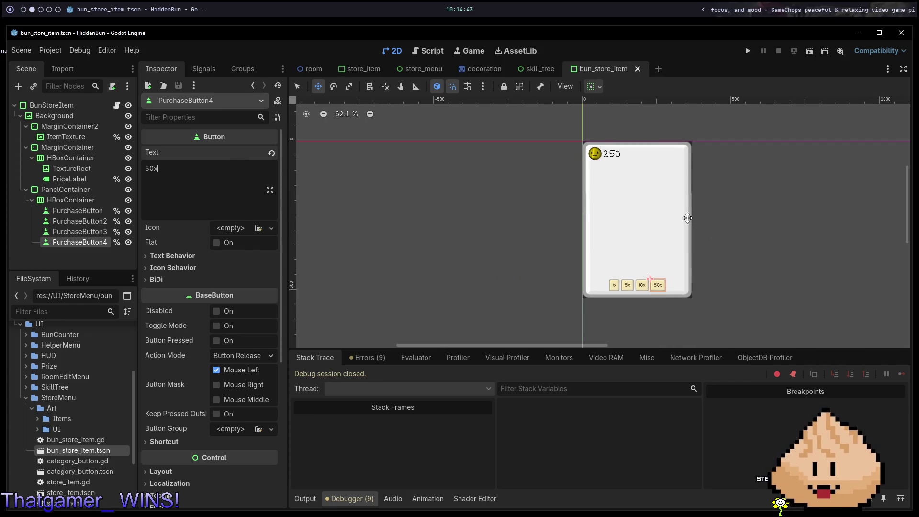
scroll(686, 260, up, 7)
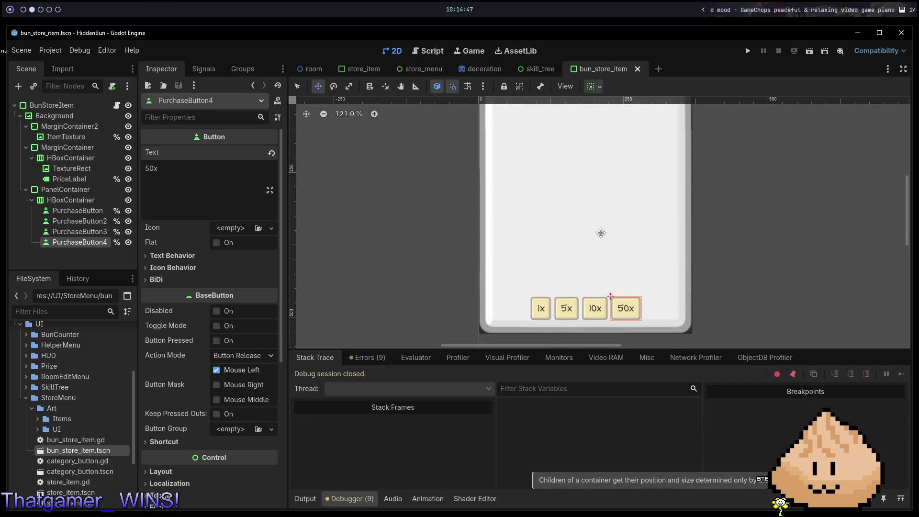
scroll(617, 211, down, 5)
scroll(661, 186, up, 5)
scroll(629, 200, down, 3)
key(F6)
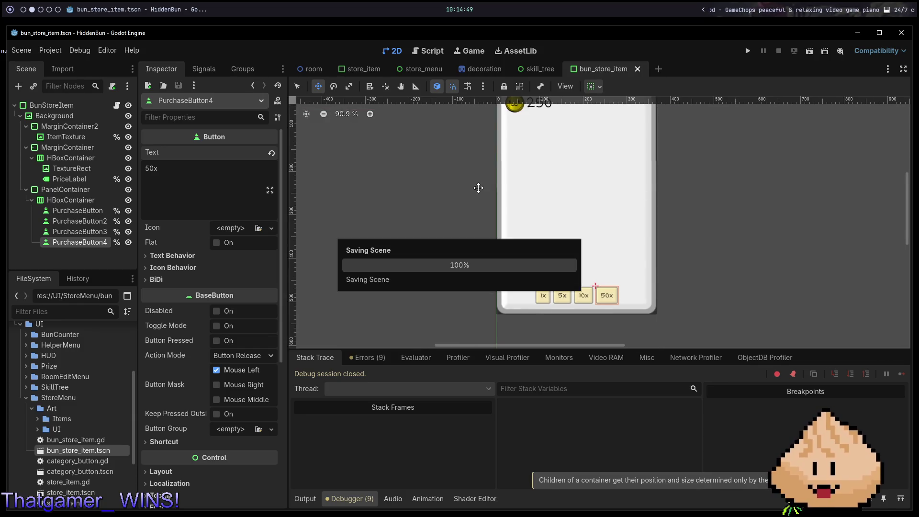
key(F8)
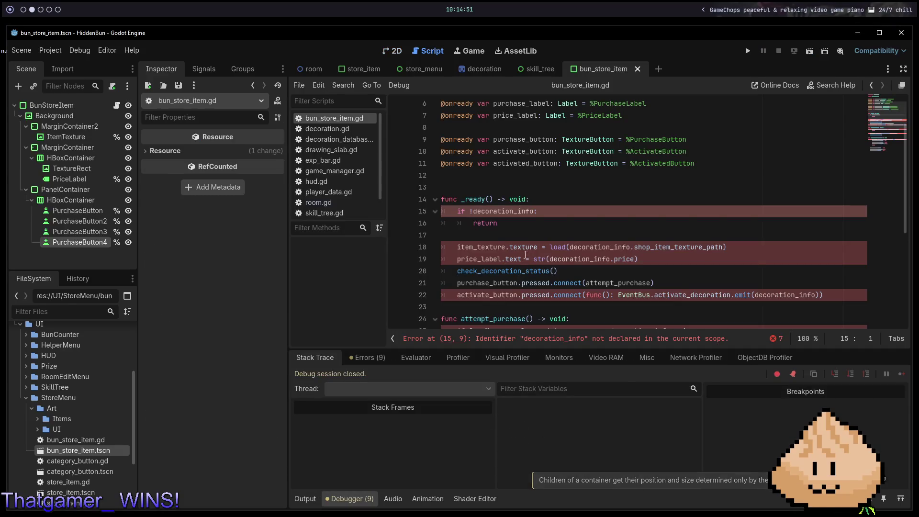
- In Neovim, delete the old check lines, save, and remove the _ready body lines
key(alt+1)
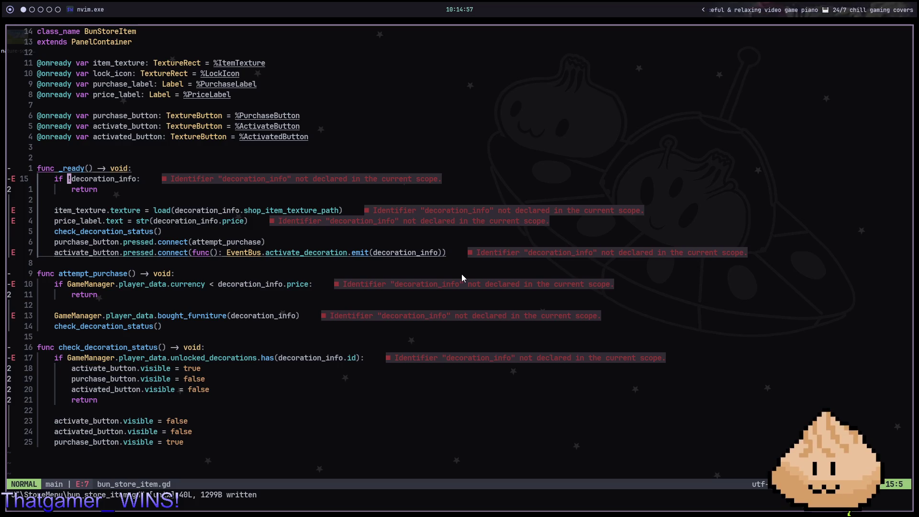
text(dj)
text(j:w)
key(Return)
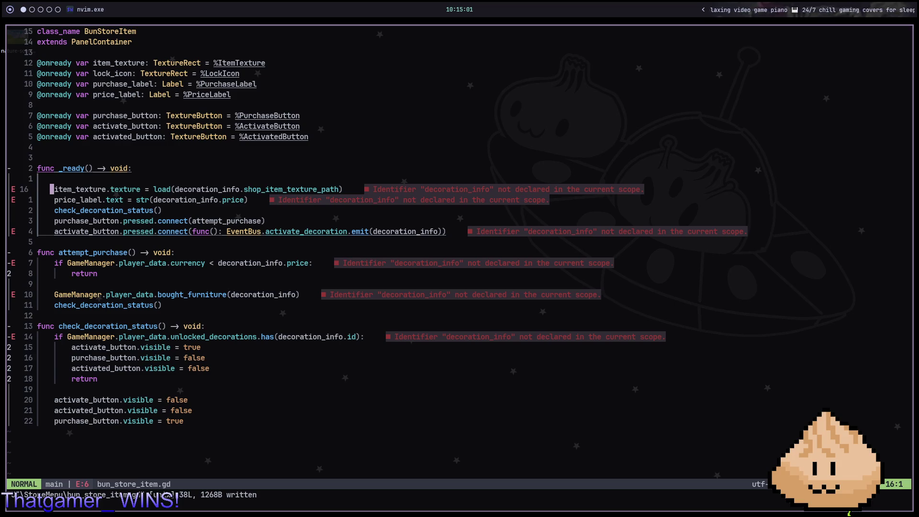
key(shift+v)
key(j)
key(j)
key(j)
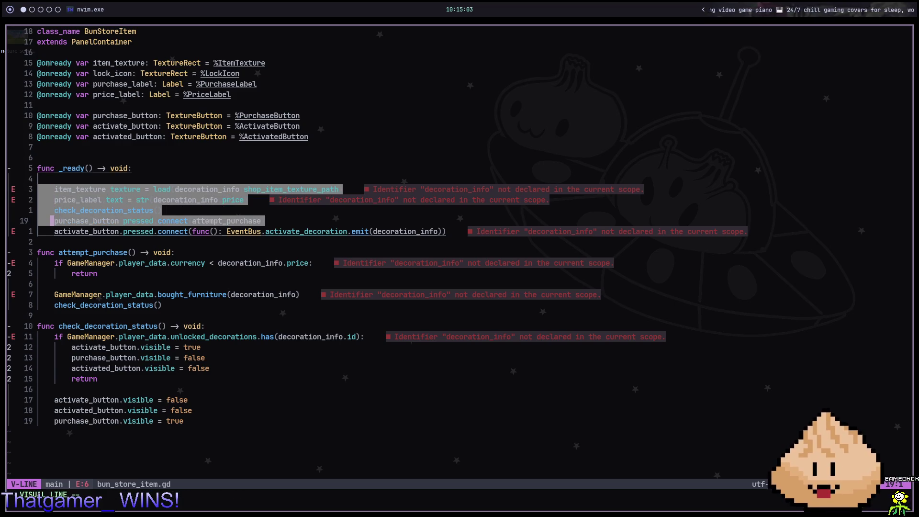
key(j)
key(d)
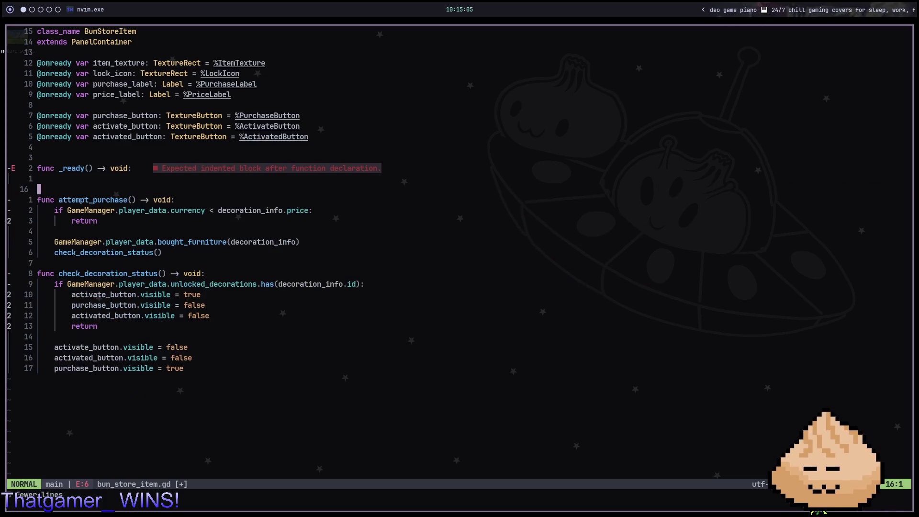
- Delete the activate_button and activated_button declarations, add a blank line above _ready, and save
key(k)
key(k)
key(k)
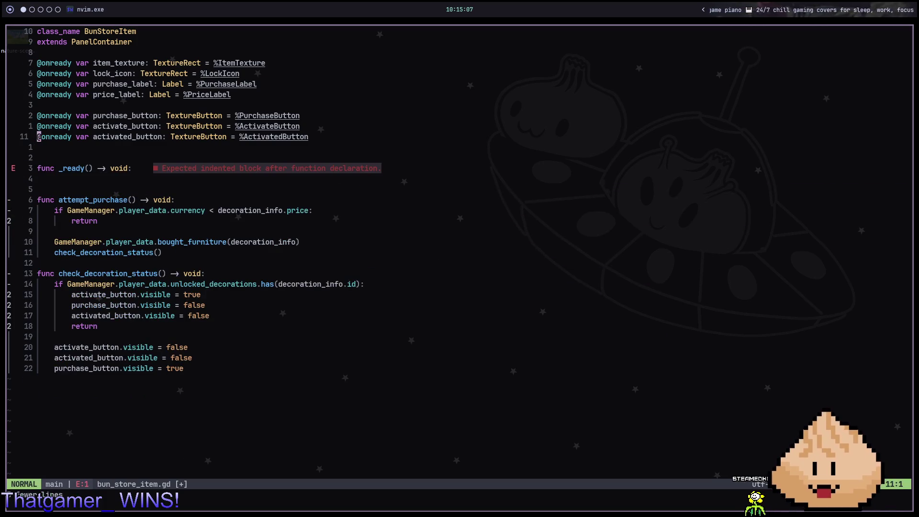
key(d)
key(j)
key(d)
key(k)
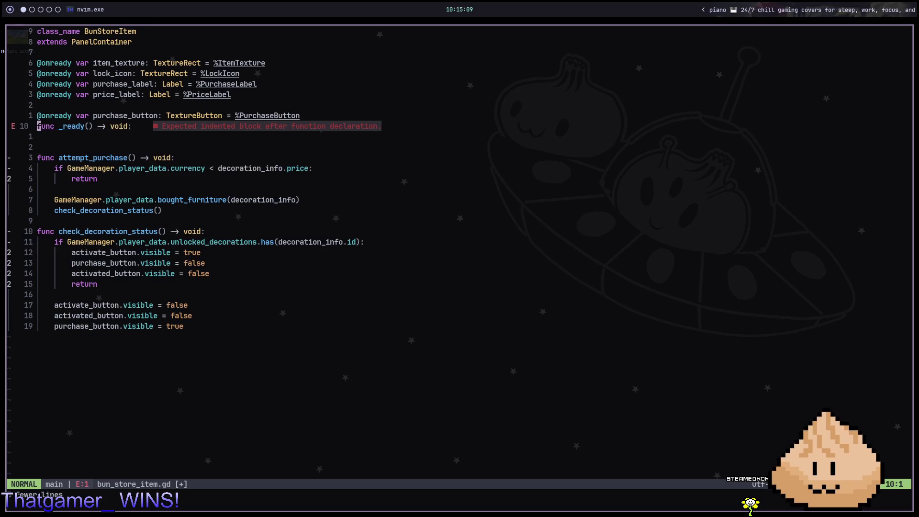
key(O)
key(Escape)
text(:w)
key(Return)
key(alt+2)
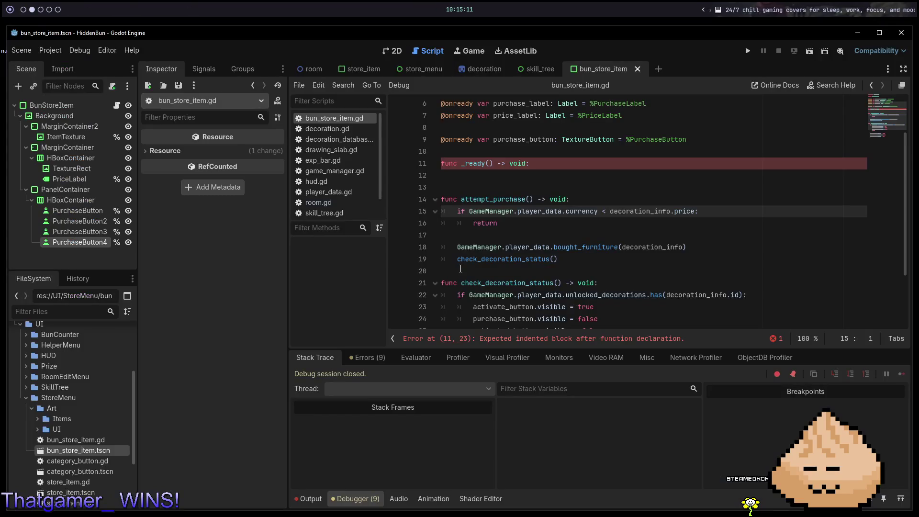
click(77, 213)
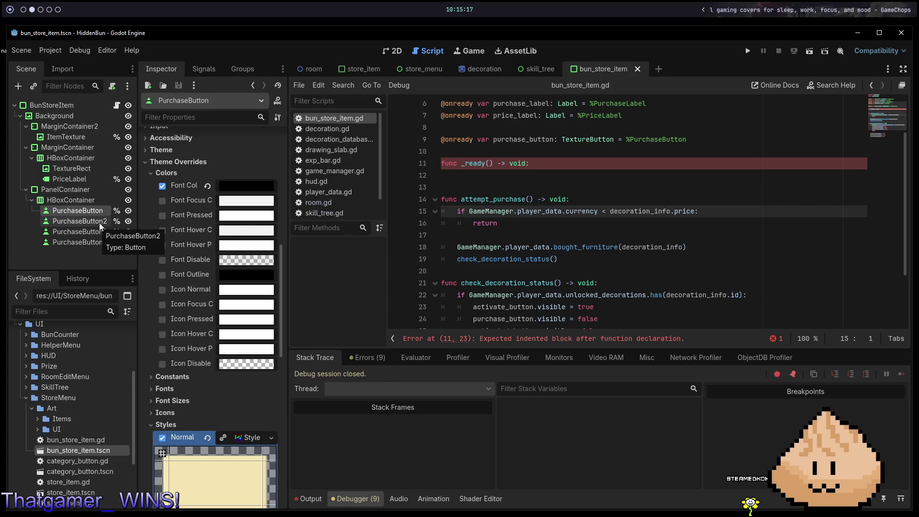
- Rename PurchaseButton to 1PurchaseButton, save the scene, and drag the node into bun_store_item.gd
scroll(220, 185, up, 10)
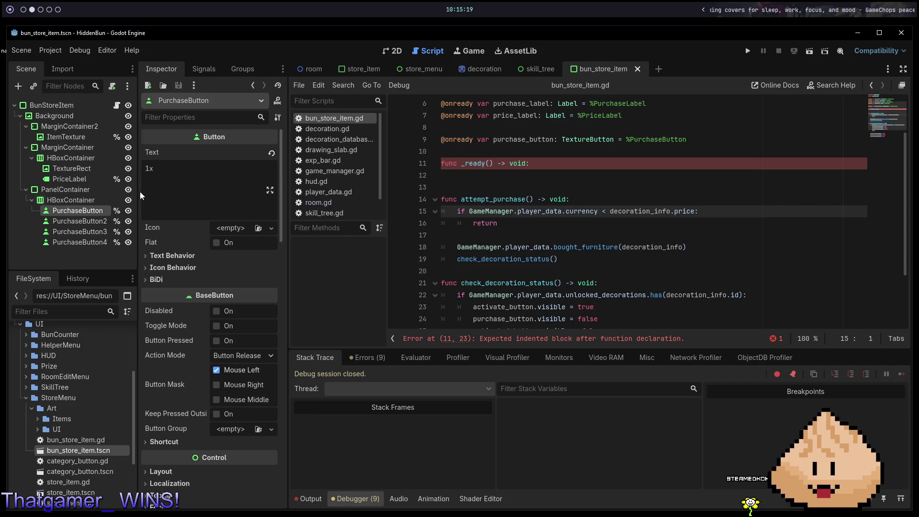
click(80, 215)
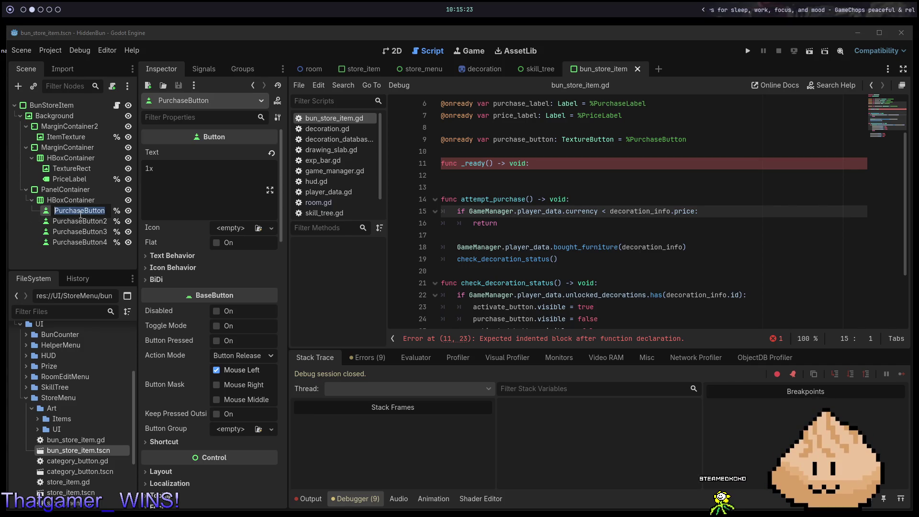
text(1Purchase)
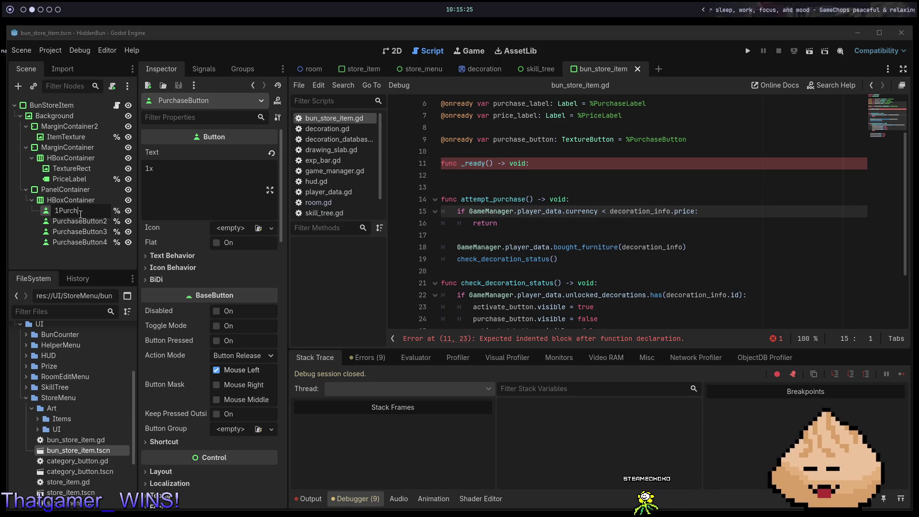
key(Return)
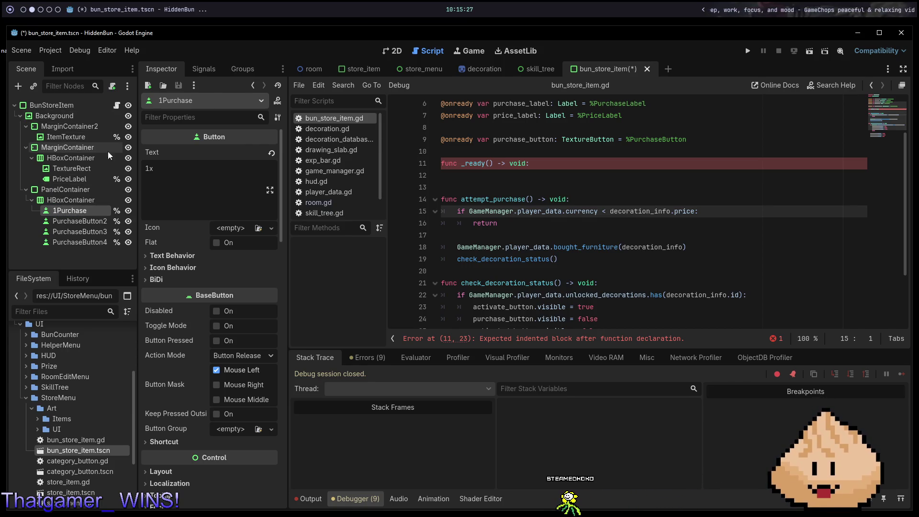
key(ctrl+s)
click(94, 211)
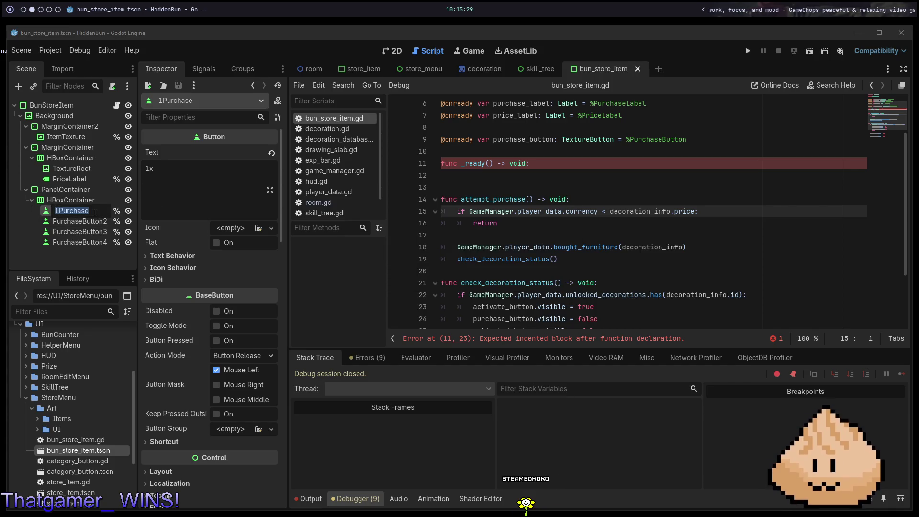
text(Button)
key(Return)
key(ctrl+s)
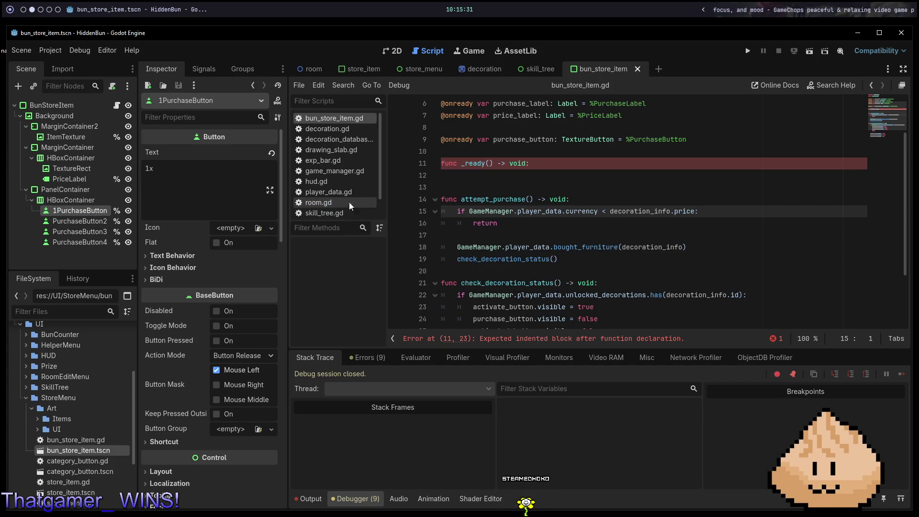
mouse_move(104, 214)
mouse_down()
mouse_move(461, 143)
mouse_move(458, 121)
mouse_move(461, 148)
mouse_move(481, 160)
mouse_up()
key(ctrl+s)
key(alt+Tab)
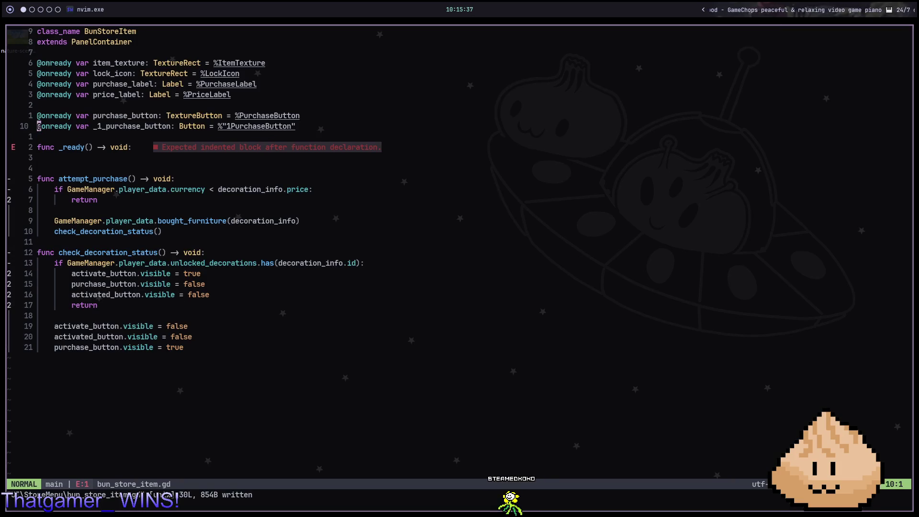
key(o)
key(Escape)
text(j:w)
key(Return)
key(j)
key(j)
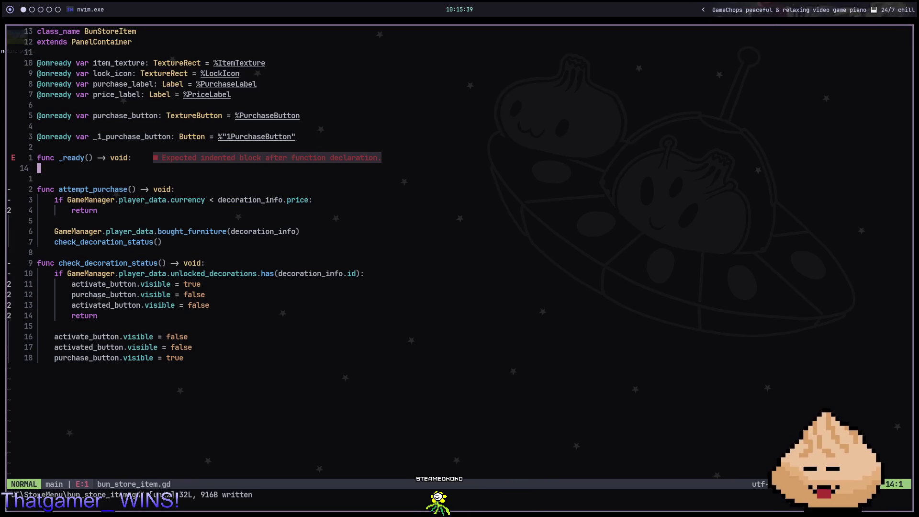
- In _ready, write _1_purchase_button.pressed.connect(GameManager. using completion
key(o)
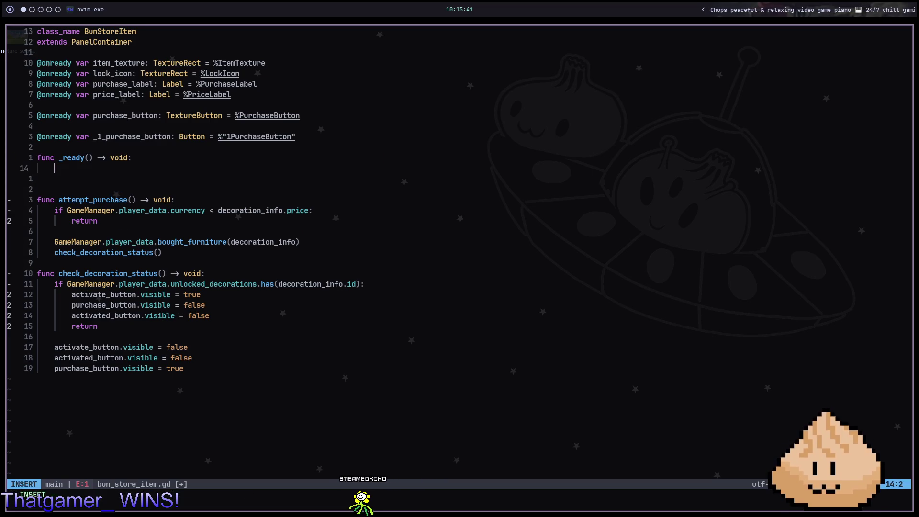
text(_1)
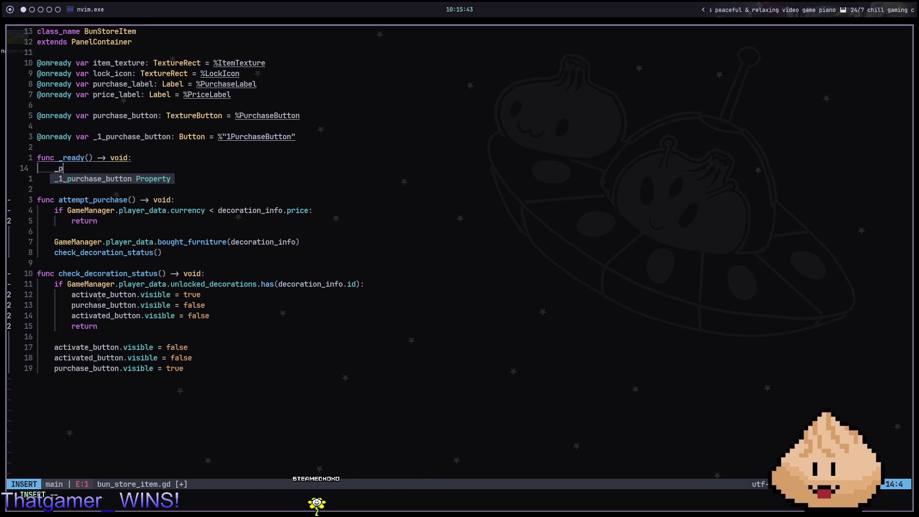
key(Return)
text(.pressed.con)
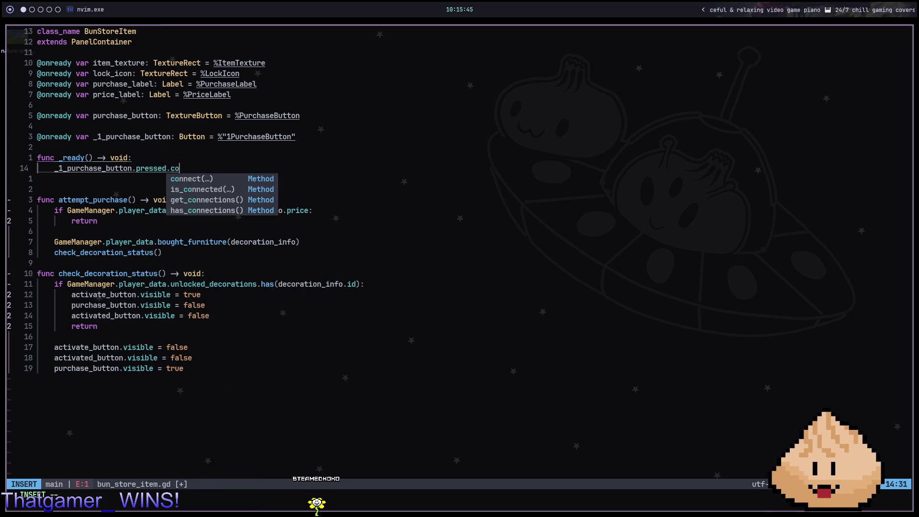
key(Return)
text(amem)
key(Return)
text(.)
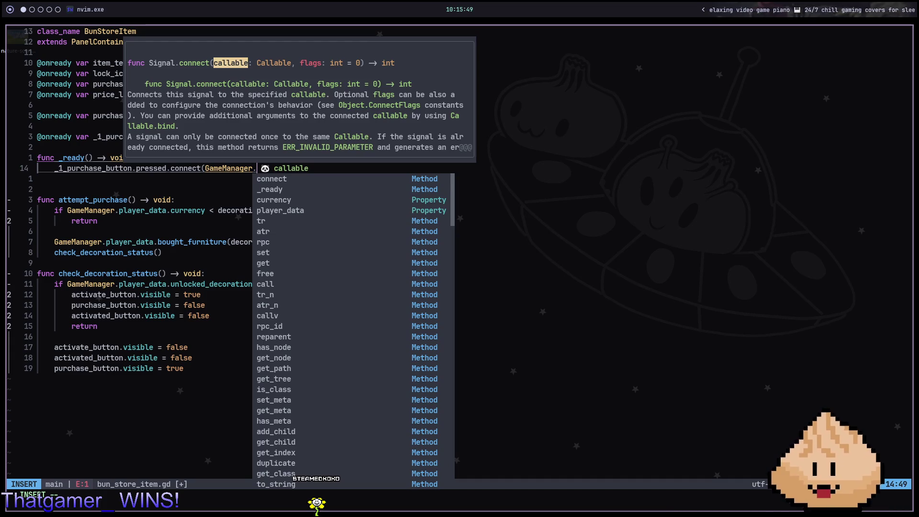
key(Escape)
key(space)
- Open room_edit_menu.gd through the file finder and search it for 'pai'
key(f)
key(f)
text(room)
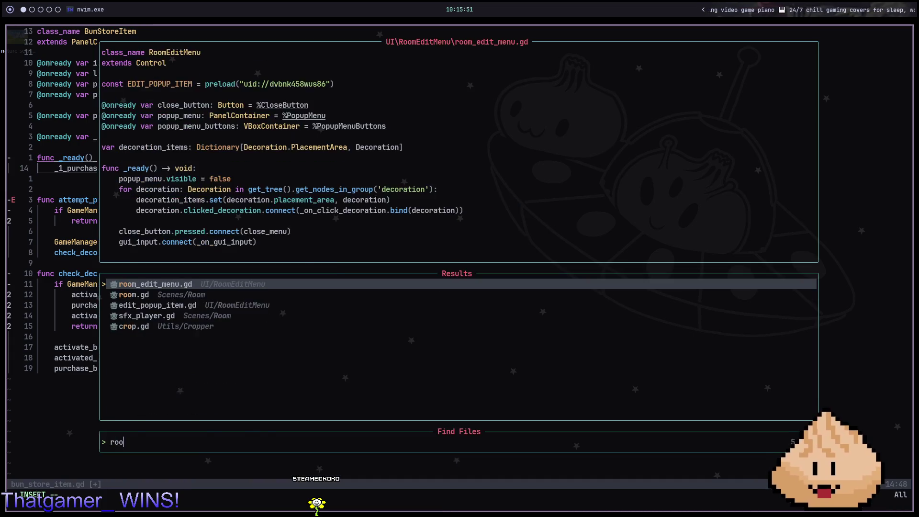
key(Return)
text(/pai)
key(Return)
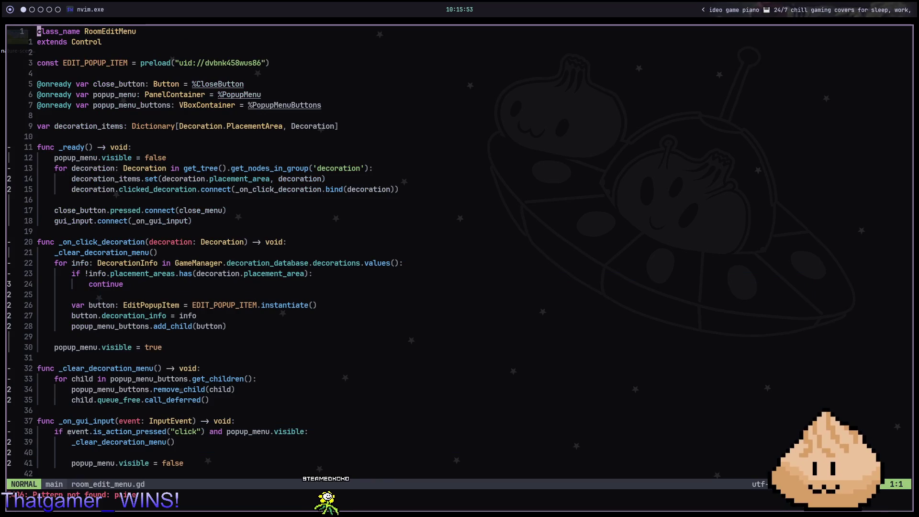
- Open room.gd and search it for 'prize', jumping to the next match
key(space)
key(f)
key(f)
text(room)
key(Down)
key(Return)
text(/prize)
key(Return)
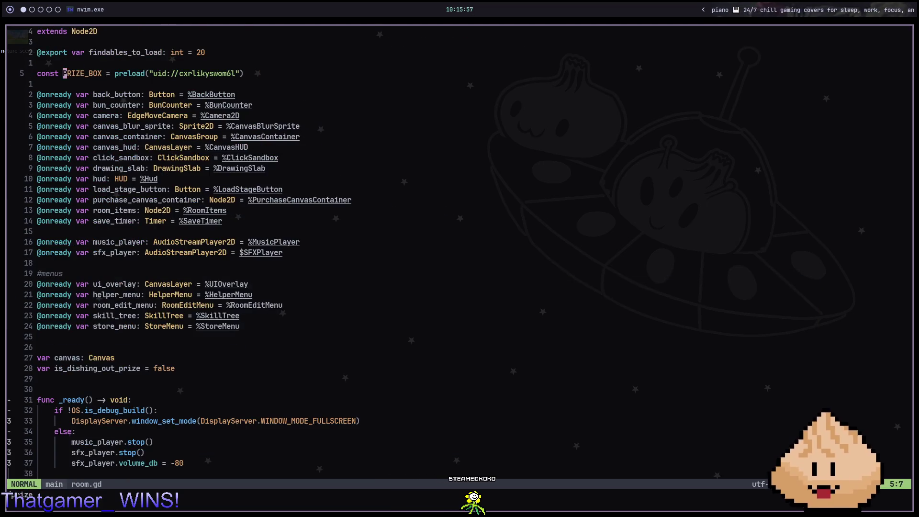
key(n)
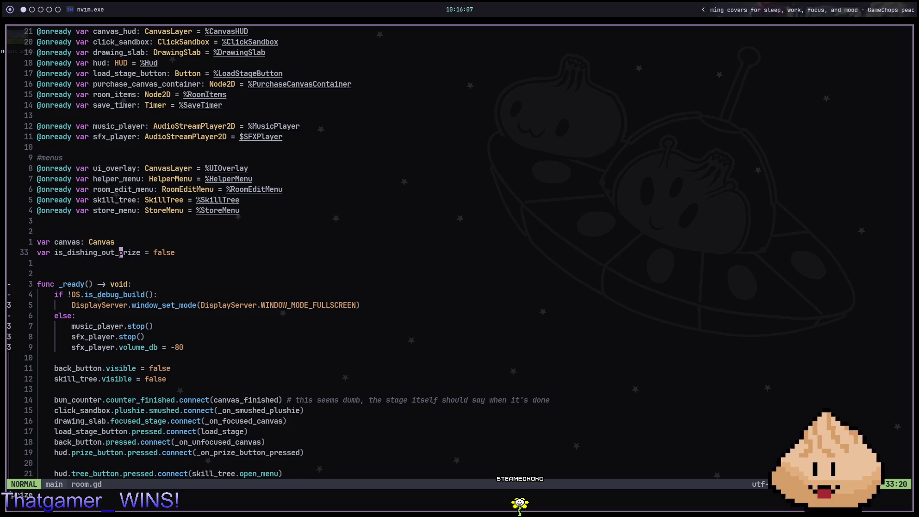
- Delete the stop-call lines in room.gd and save the file
key(alt+Tab)
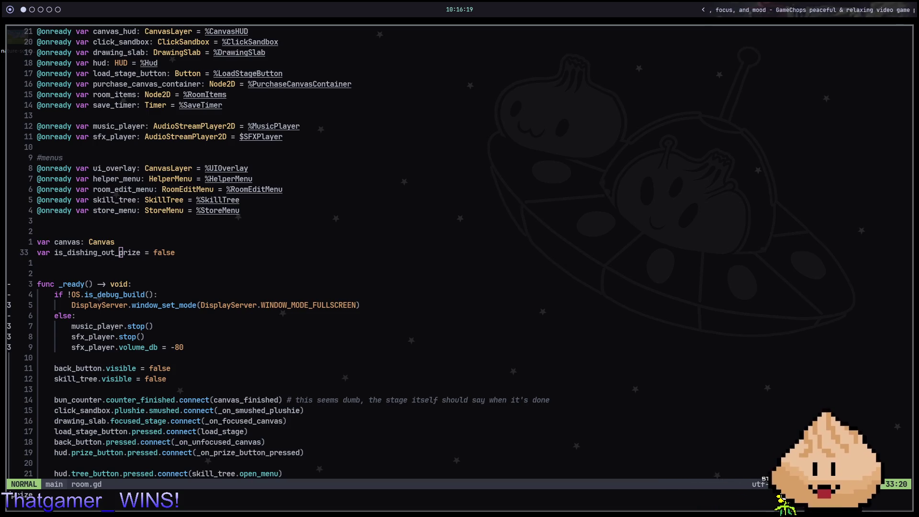
click(615, 169)
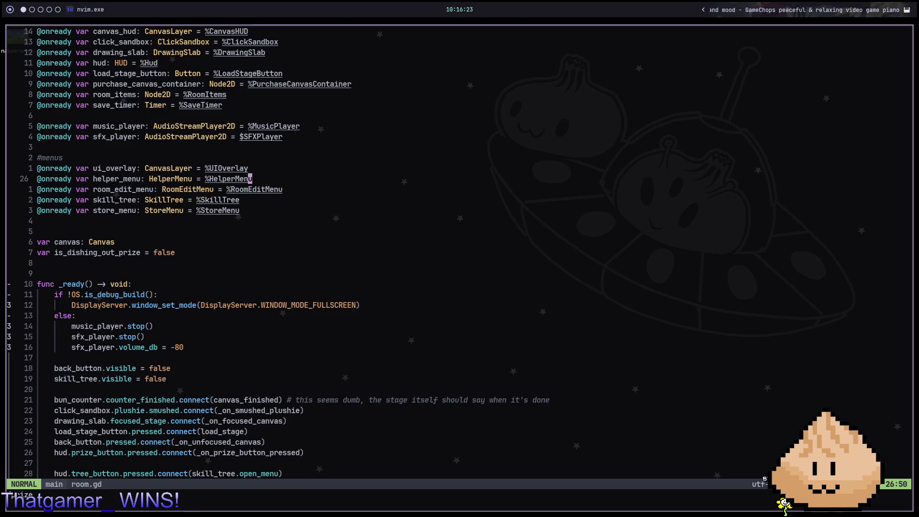
key(j)
key(j)
key(j)
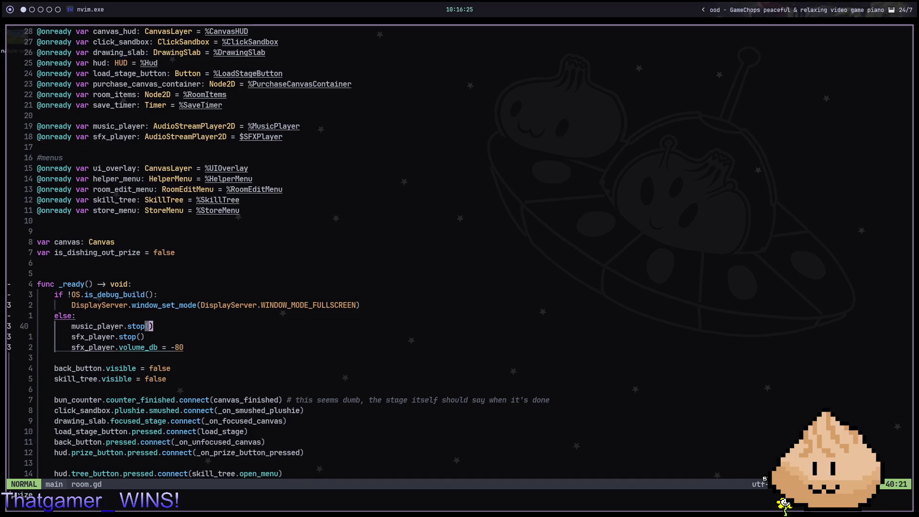
text(dj:w)
key(Return)
click(182, 368)
key(j)
key(j)
key(j)
- Go to line 70 and jump to the dish_out_prize function definition
key(colon)
text(70)
key(Return)
key(k)
key(g)
key(d)
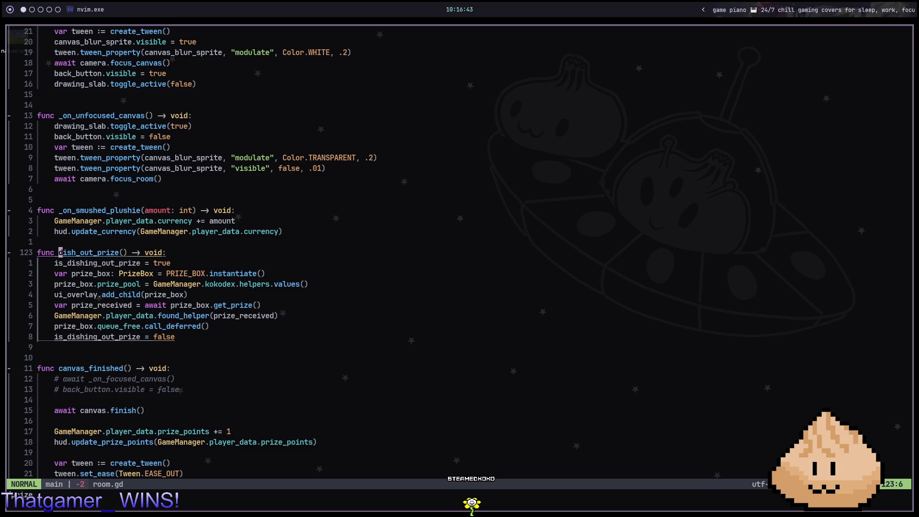
key(j)
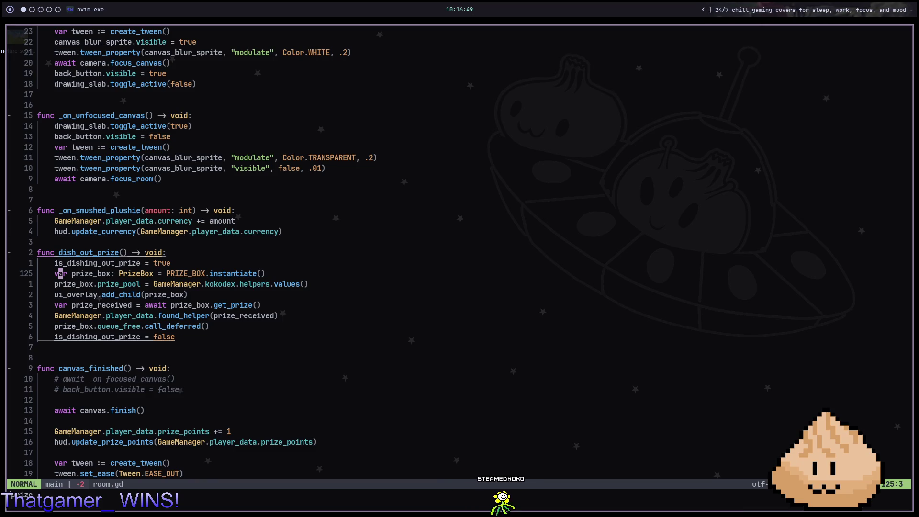
key(j)
key(k)
key(k)
key(k)
key(w)
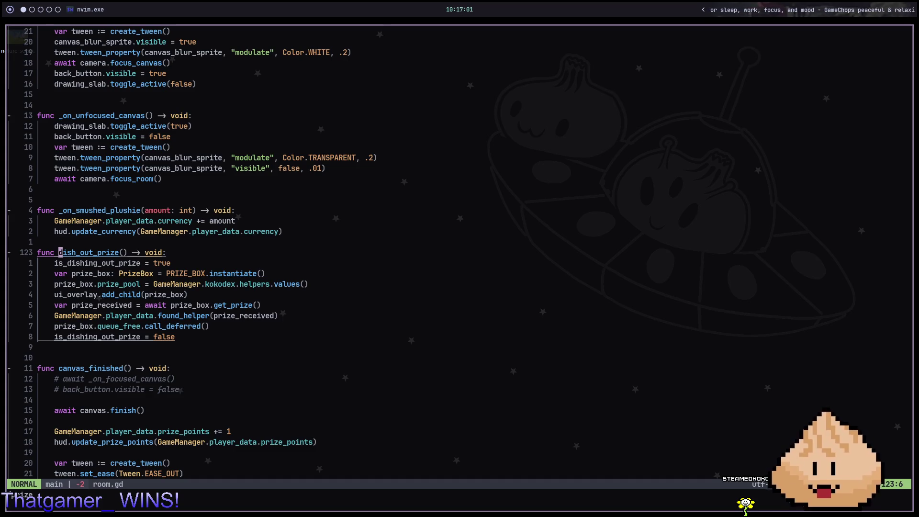
- Select the whole dish_out_prize function and cut it from room.gd
key(V)
key(j)
key(7)
key(j)
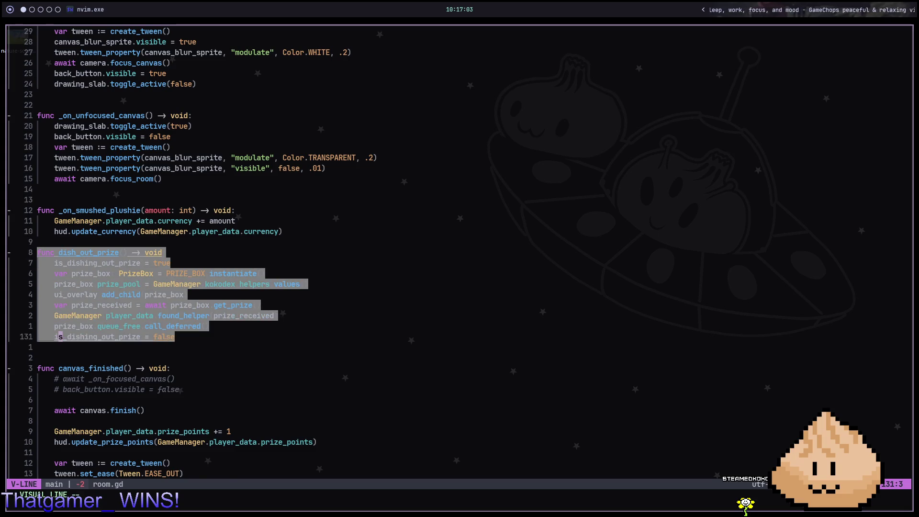
key(d)
key(space)
- Open game_manager.gd in Neovim with the project file finder
key(f)
key(f)
text(ga)
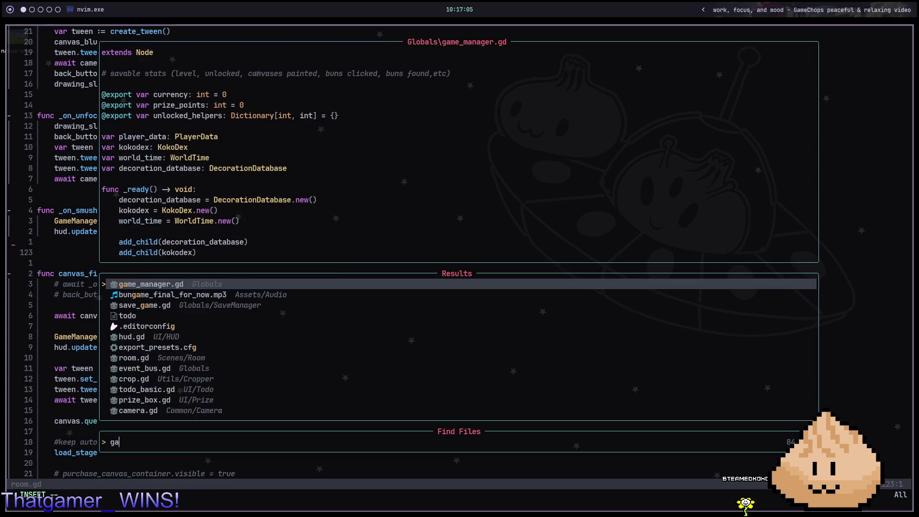
text(mesa)
key(Return)
key(space)
key(f)
key(f)
text(gamesa)
key(Down)
key(Return)
- Paste the dish_out_prize function at the end of game_manager.gd, with two blank lines above
key(G)
key(braceleft)
key(braceleft)
key(braceleft)
key(G)
key(o)
key(Escape)
key(p)
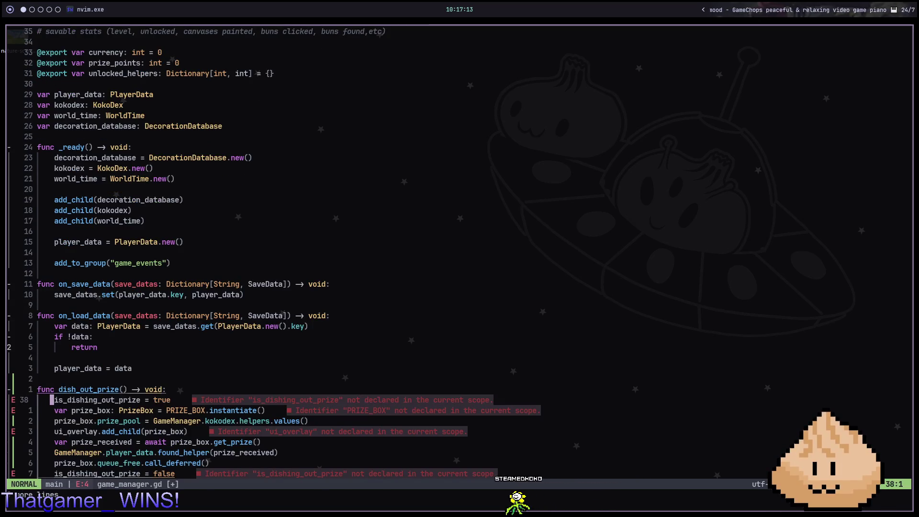
key(k)
key(k)
key(O)
key(Escape)
key(O)
key(Escape)
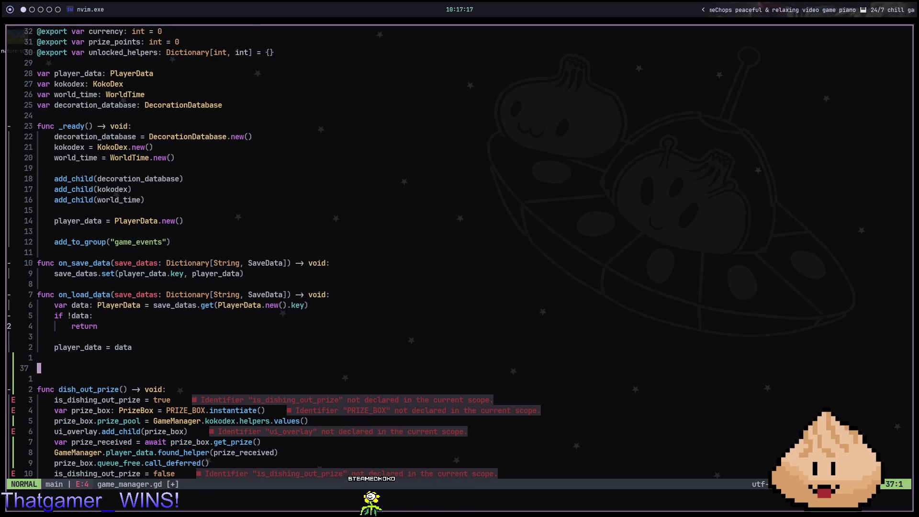
- Add an is_ boolean variable set to false and save game_manager.gd
text(jS)
text(ar is_dishing_out_prize)
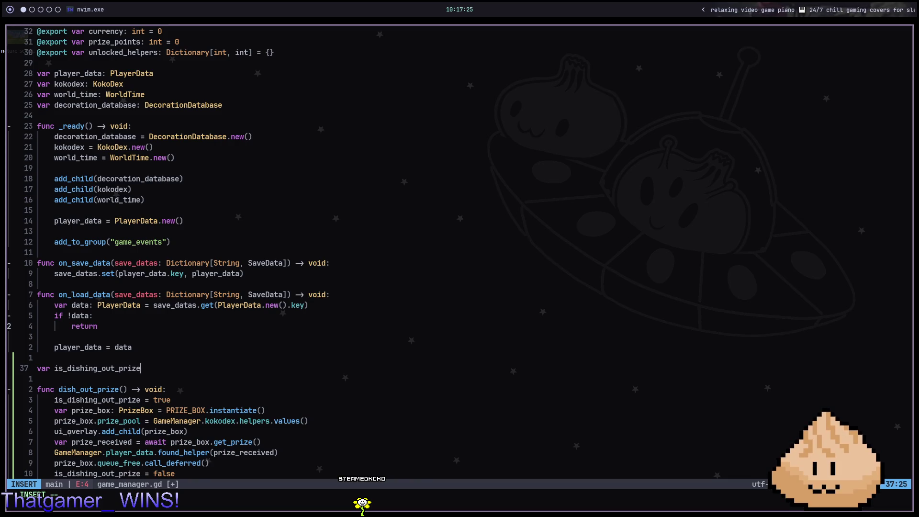
text(bool = fase)
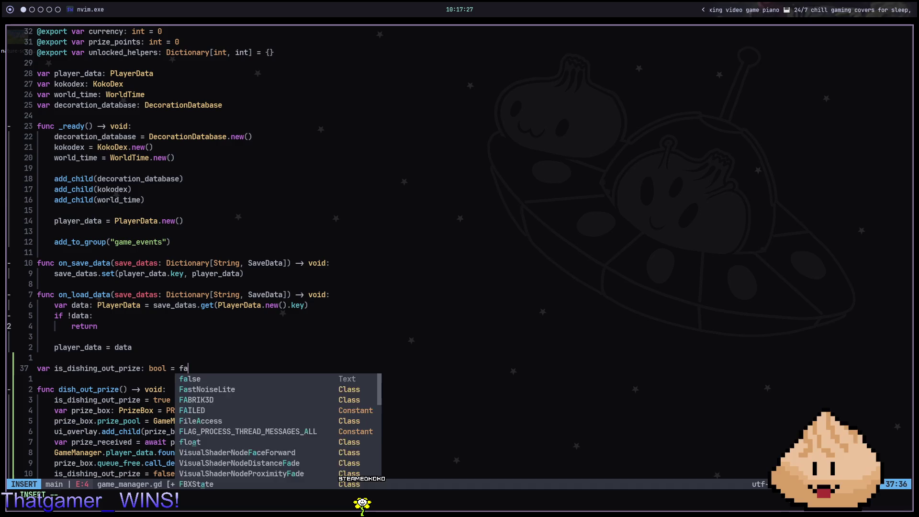
key(BackSpace)
key(BackSpace)
text(lse)
key(Escape)
key(j)
key(j)
key(j)
click(198, 410)
text(:w)
key(Return)
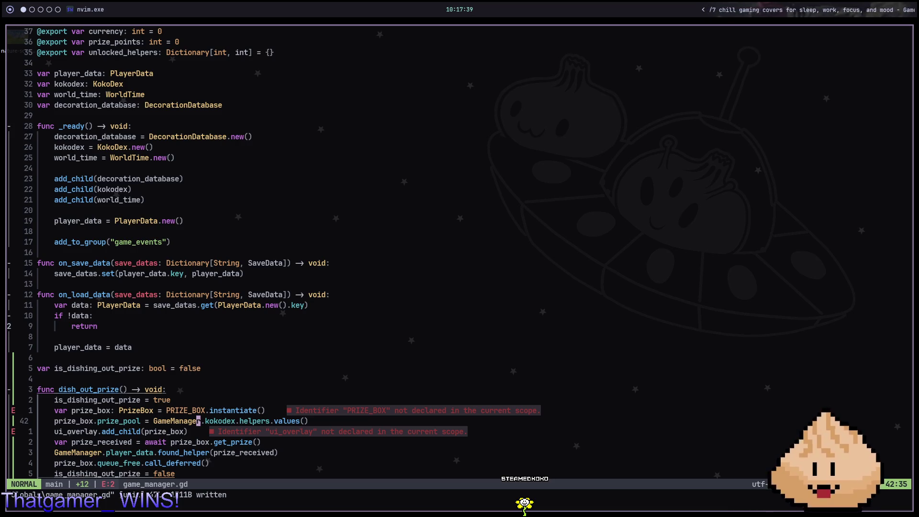
- Insert add_child(prize_box) and comment out the ui_overlay.add_child line
key(j)
key(asciicircum)
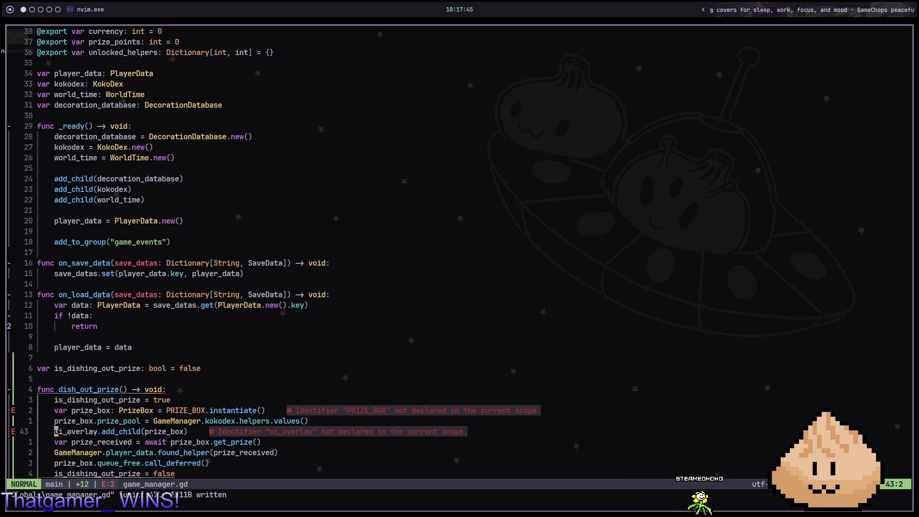
text(Oaddchi)
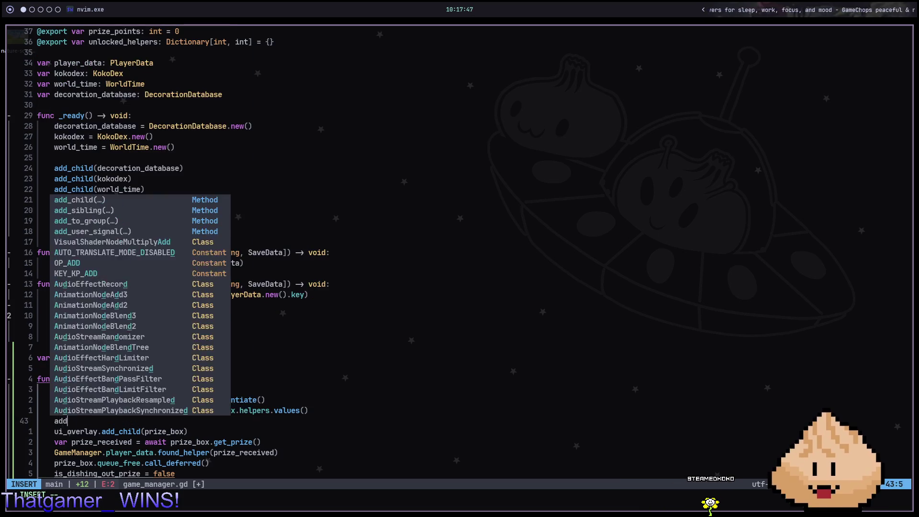
key(Return)
text(prize)
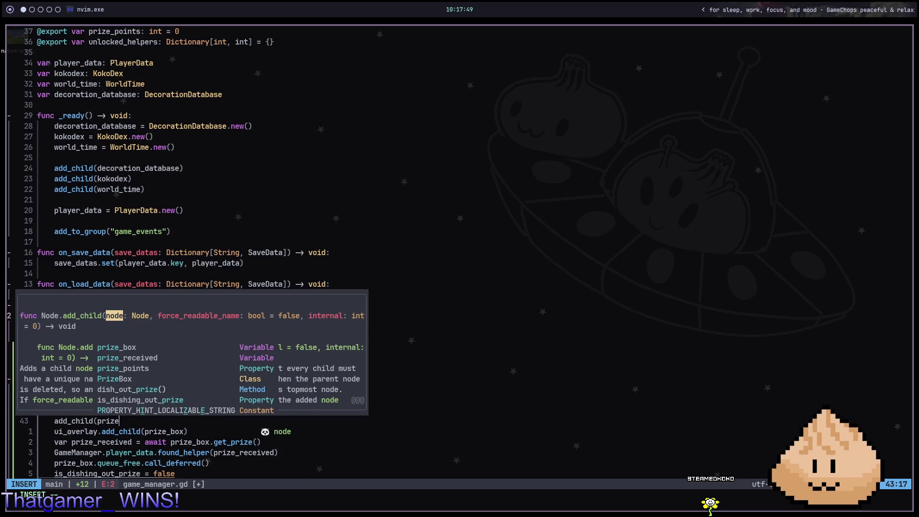
key(Return)
key(Escape)
key(j)
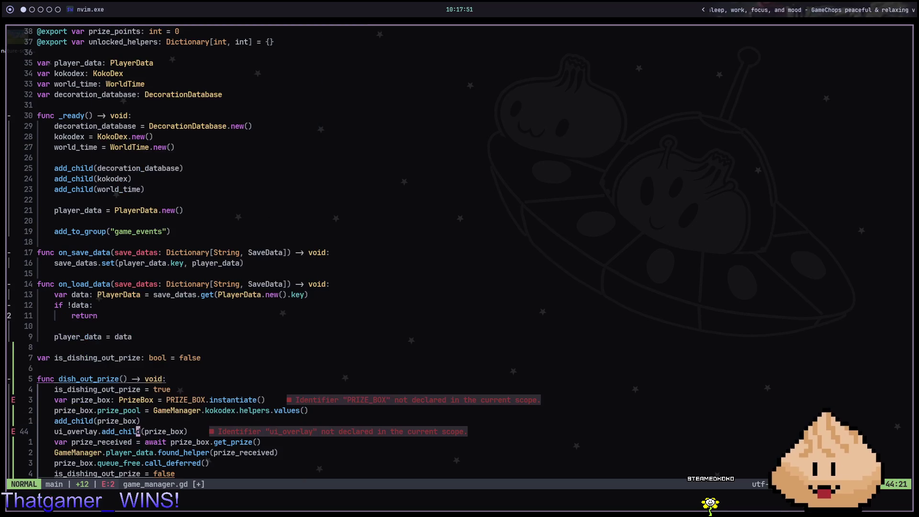
key(g)
key(c)
key(c)
key(k)
key(k)
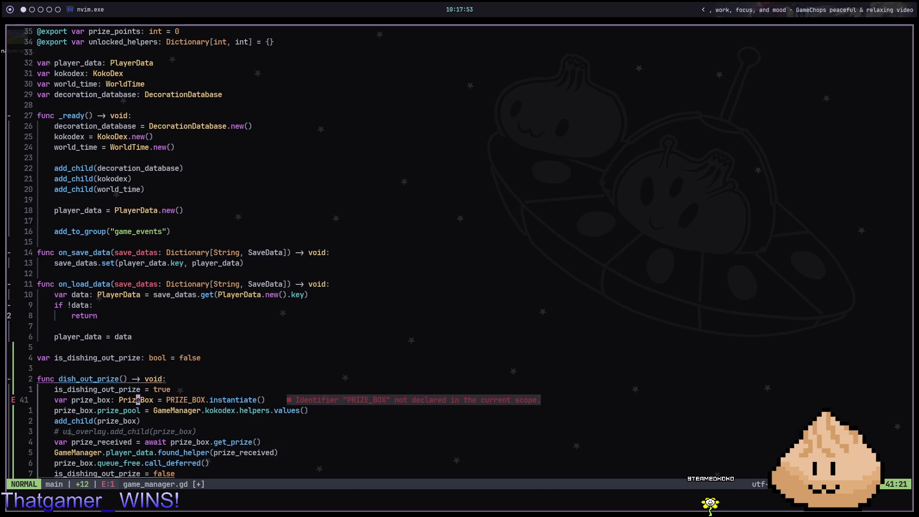
key(alt+2)
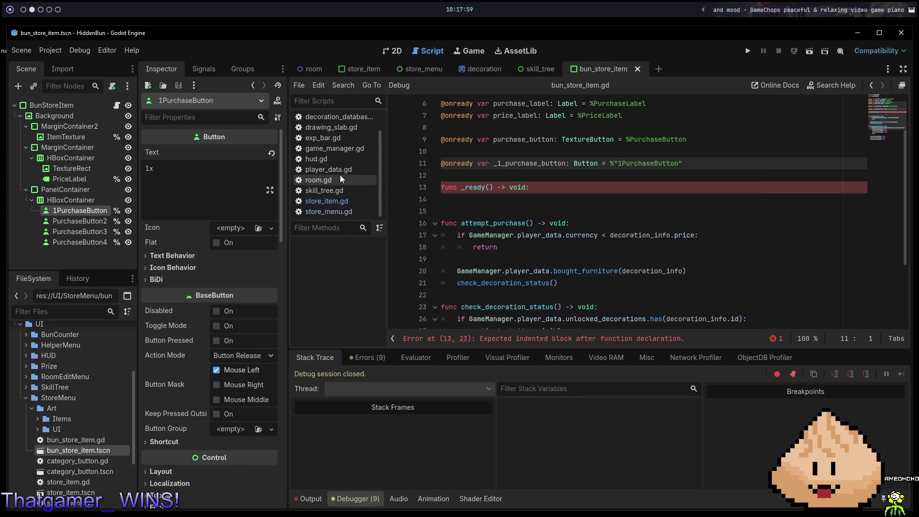
- Drag prize_box.tscn into game_manager.gd to create a PRIZE_BOX preload constant
click(339, 171)
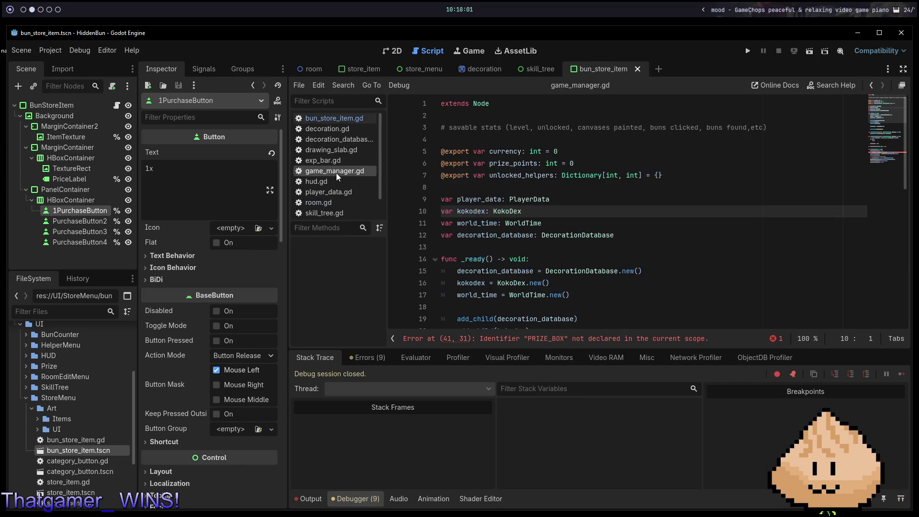
click(74, 312)
text(prize_b)
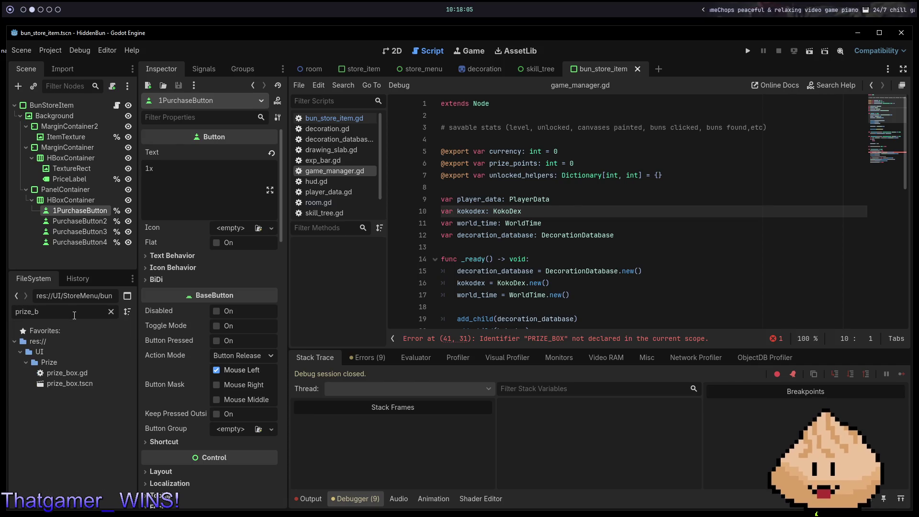
mouse_move(70, 384)
mouse_down()
mouse_move(437, 150)
mouse_move(481, 144)
mouse_up()
- Compare the script between Neovim and Godot, then show the store item scene's 2D view
key(alt+1)
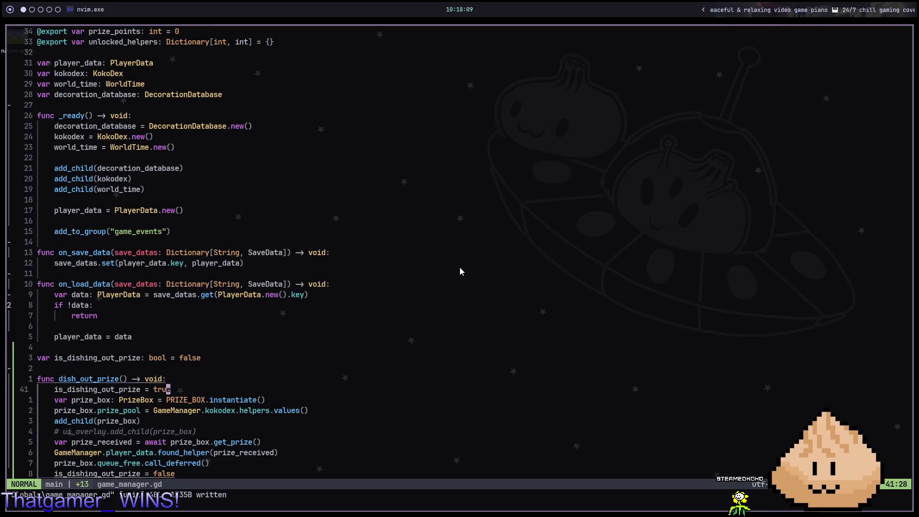
key(j)
key(j)
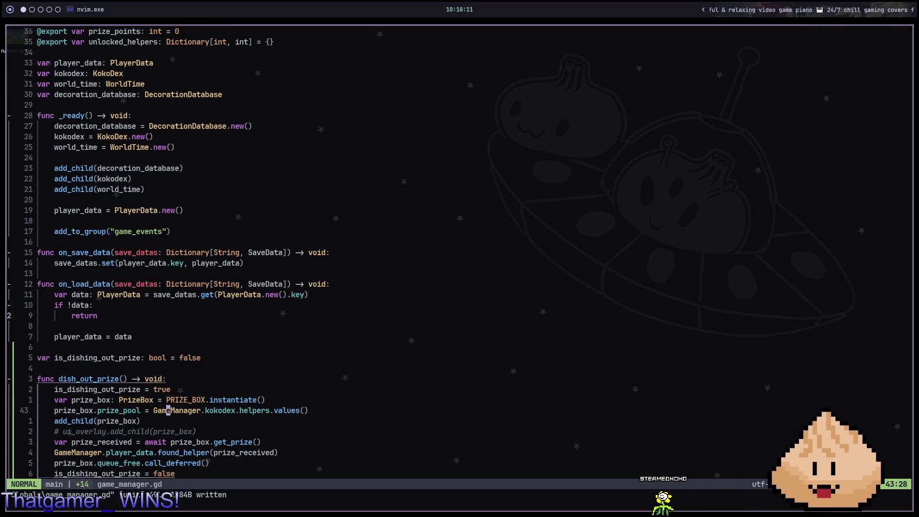
key(alt+2)
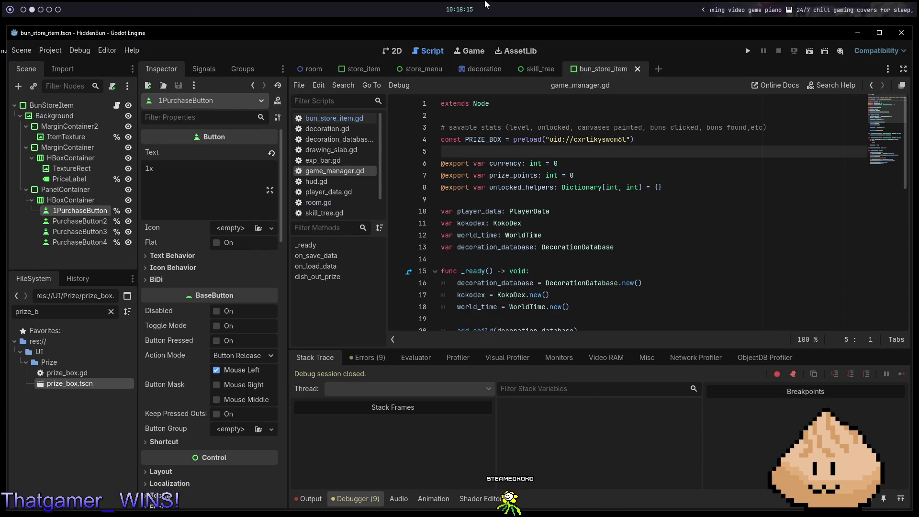
key(alt+1)
key(alt+2)
mouse_move(460, 269)
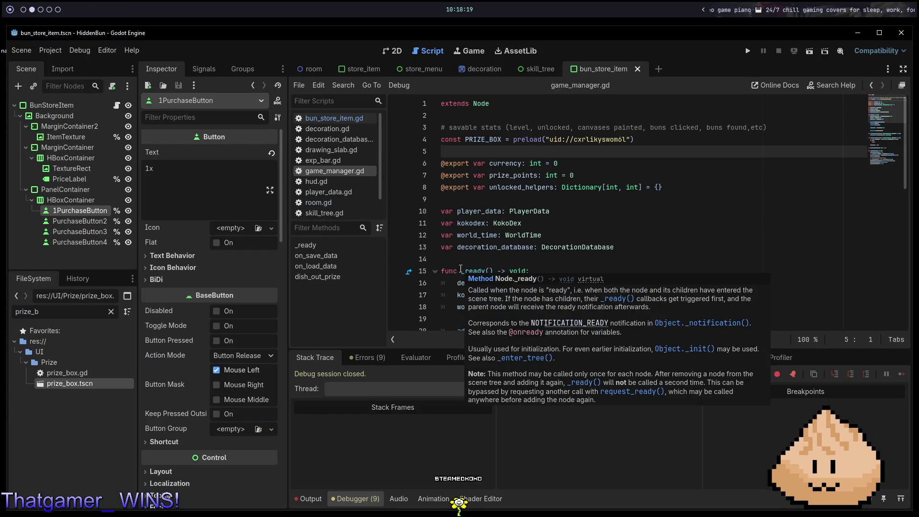
key(alt+1)
key(alt+2)
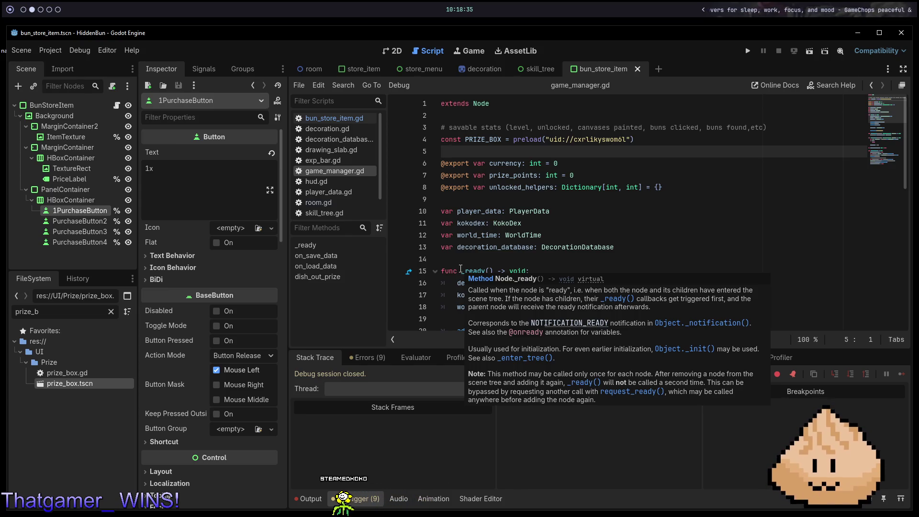
key(alt+1)
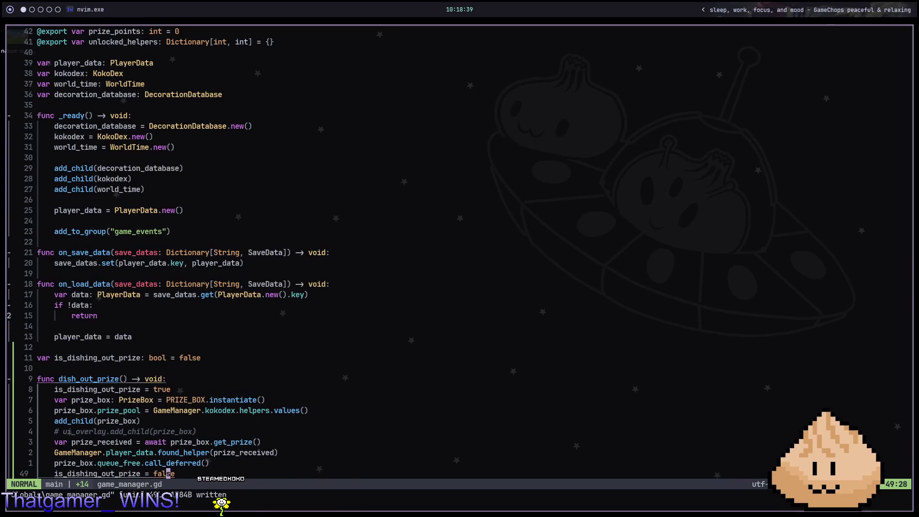
key(k)
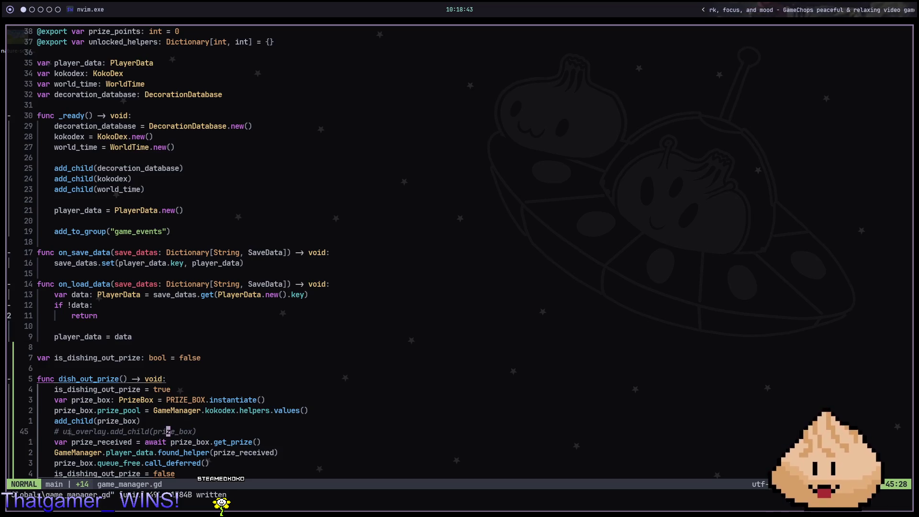
key(alt+2)
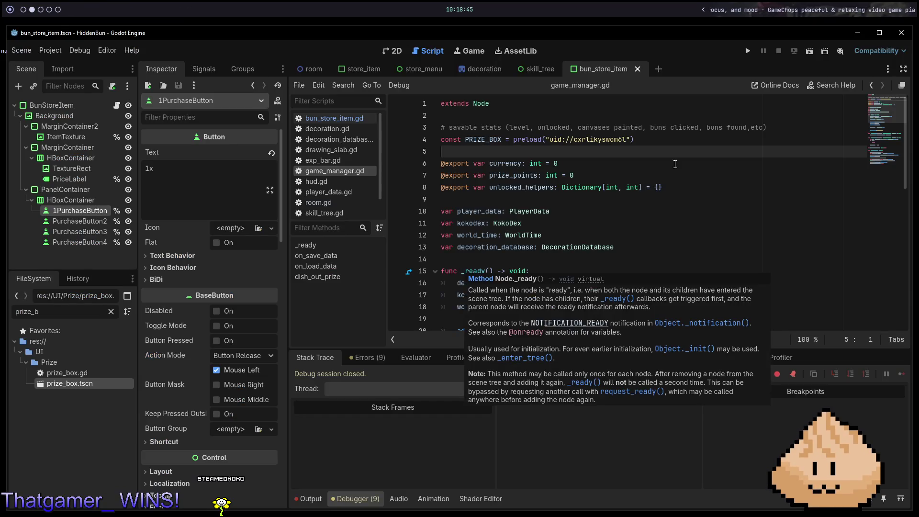
click(395, 51)
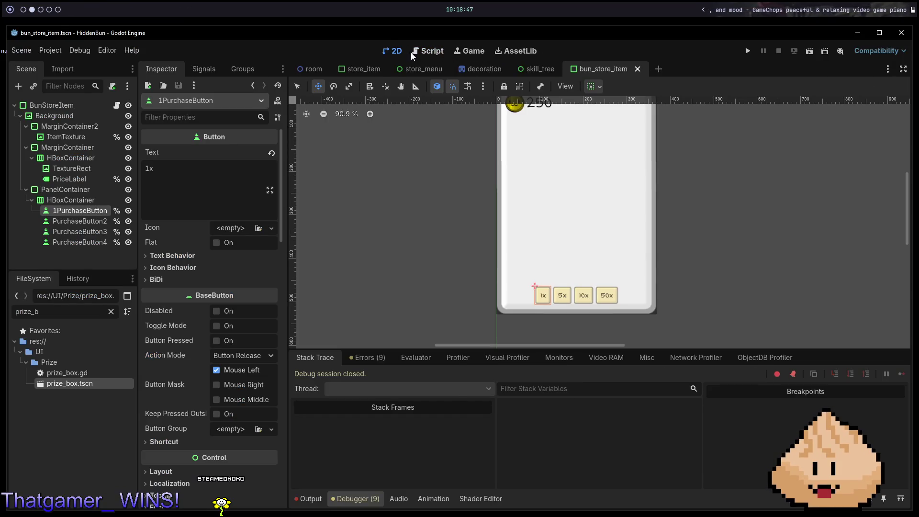
- Open room.gd in Neovim and jump to line 69
key(alt+1)
key(space)
key(f)
key(f)
text(room)
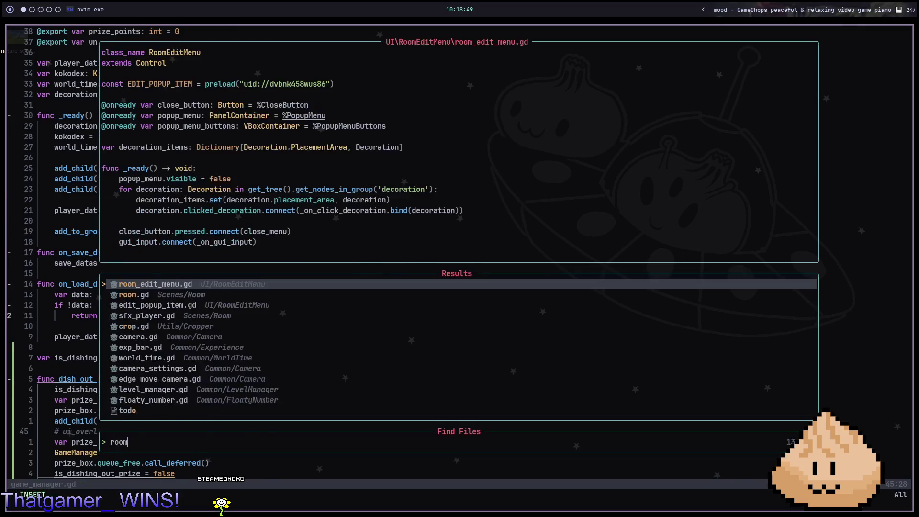
key(Return)
key(space)
key(f)
key(f)
text(room)
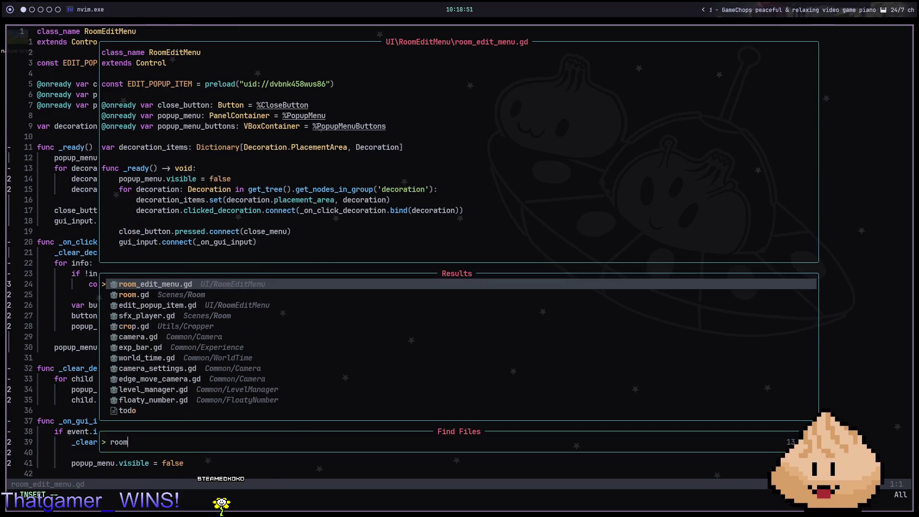
key(Return)
click(121, 274)
key(colon)
text(69)
key(Return)
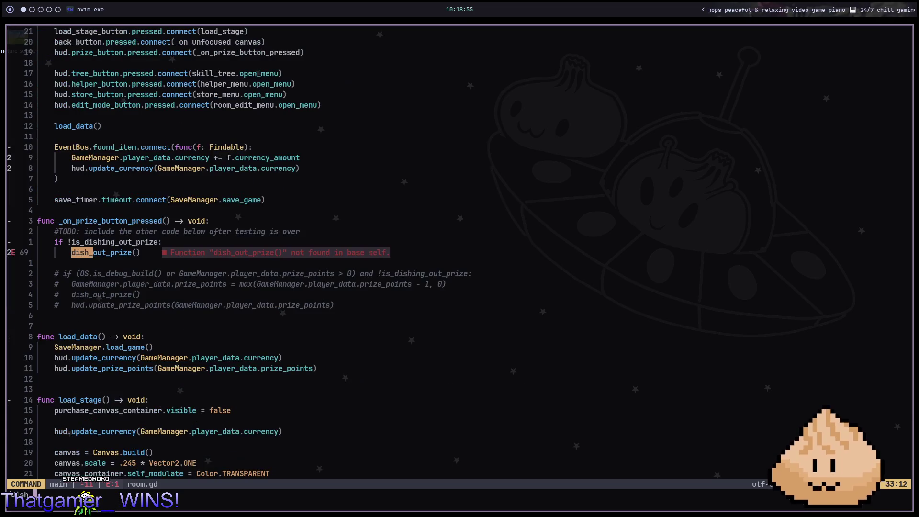
- Prefix the dish_out_prize() call with GameManager. and run the project
text(igame)
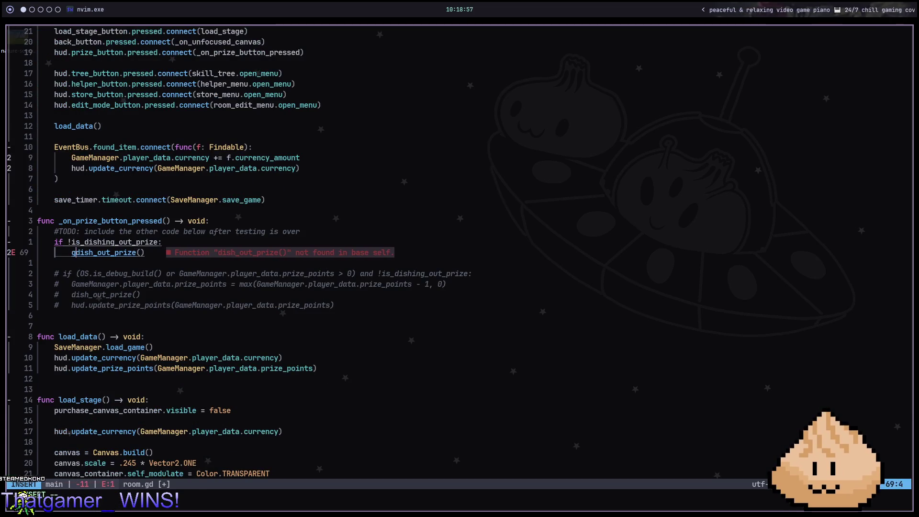
key(Tab)
text(.d)
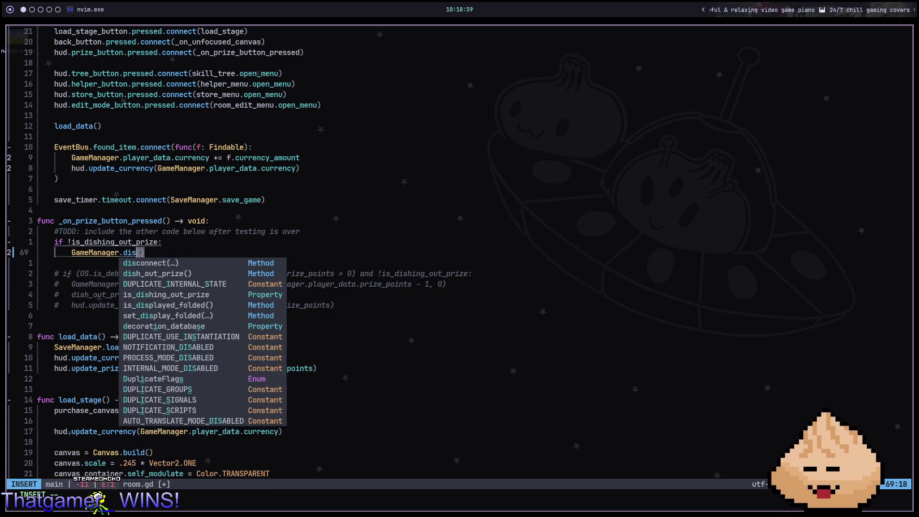
text(ish)
key(Tab)
key(Escape)
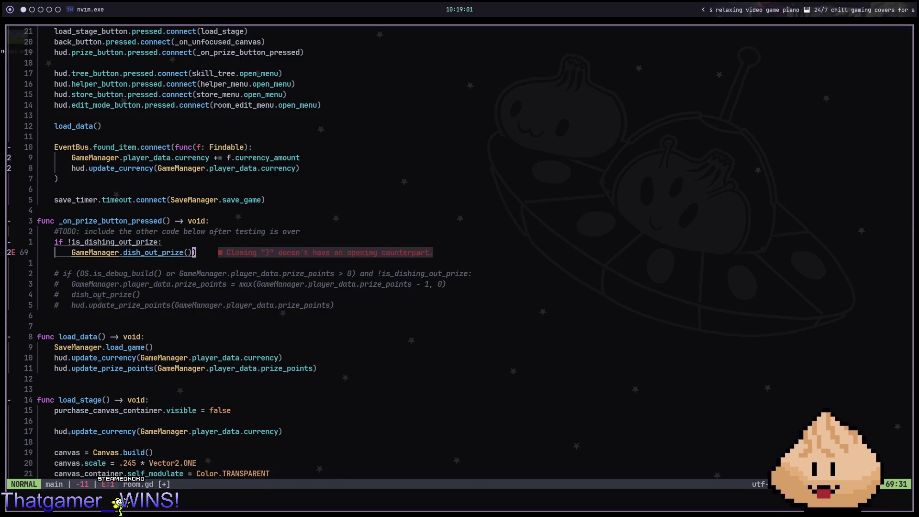
key(alt+2)
key(F5)
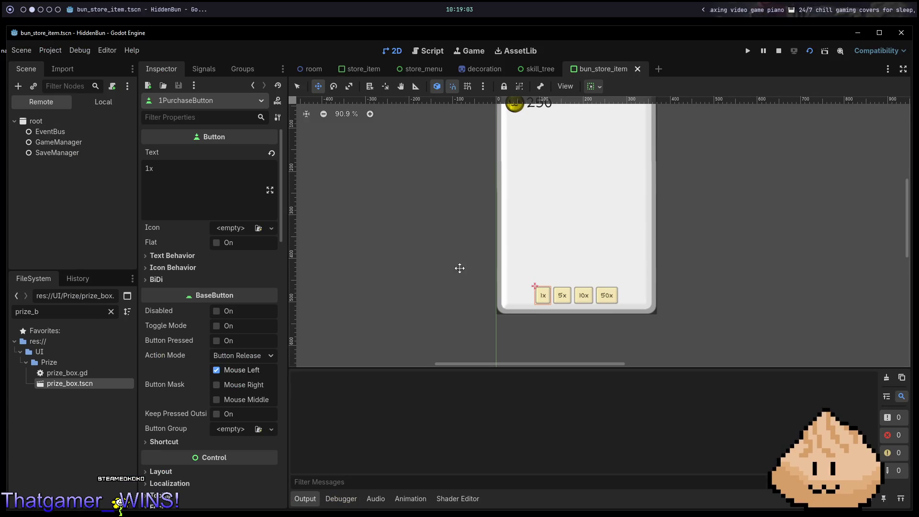
- After the bun_store_item.gd line 13 parse error, open and save store_item.gd in Neovim
click(403, 53)
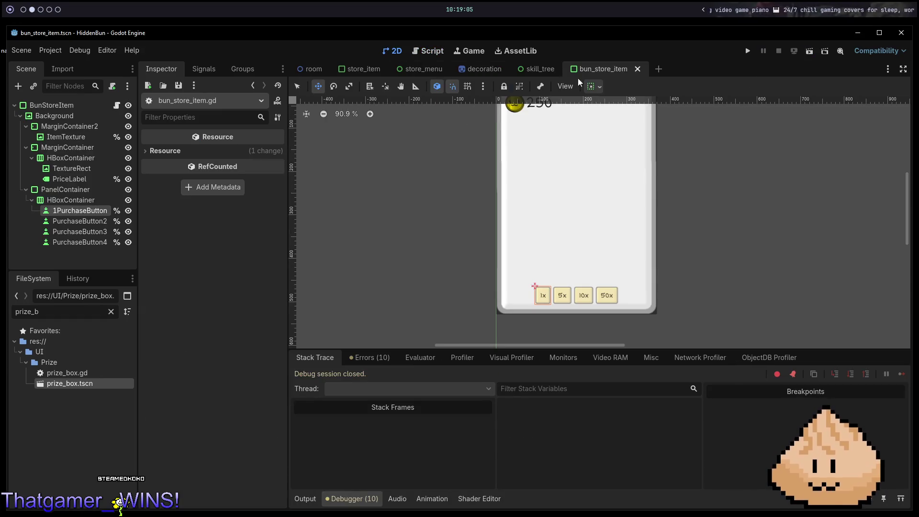
click(598, 83)
key(alt+1)
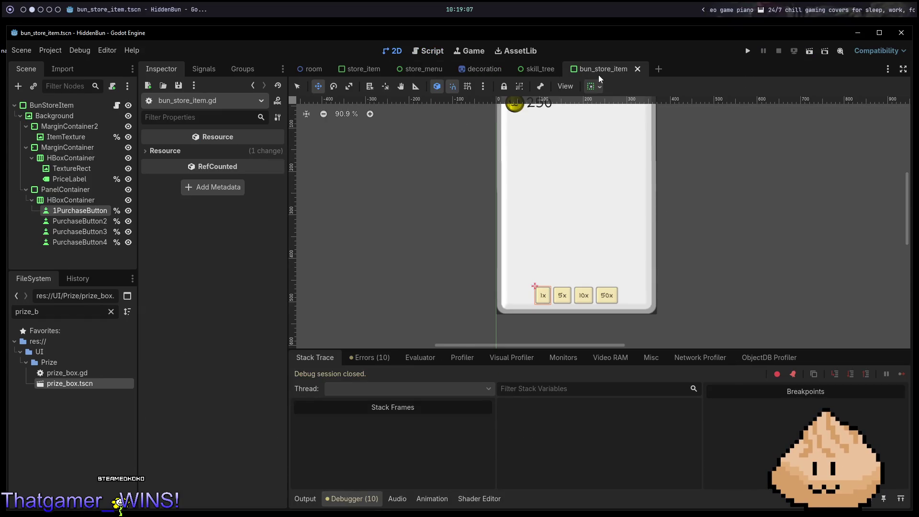
key(space)
key(f)
key(f)
text(storeite)
key(Return)
text(:w)
key(Return)
key(alt+2)
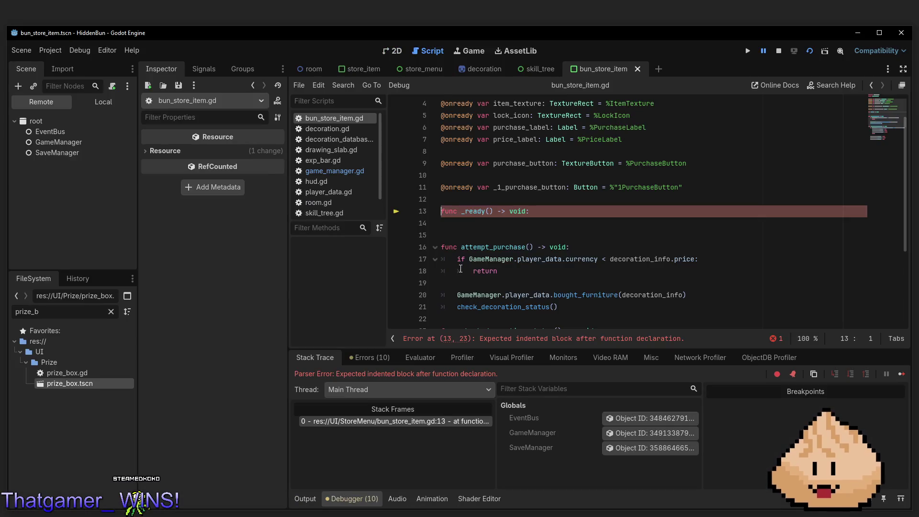
key(alt+1)
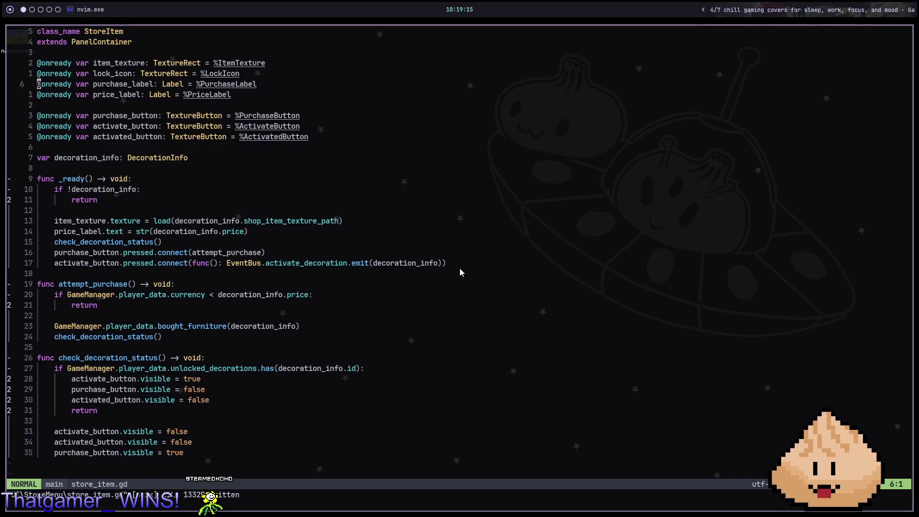
- Open bun_store_item.gd, add a blank line below the connect call, and save
key(space)
key(f)
key(f)
text(s)
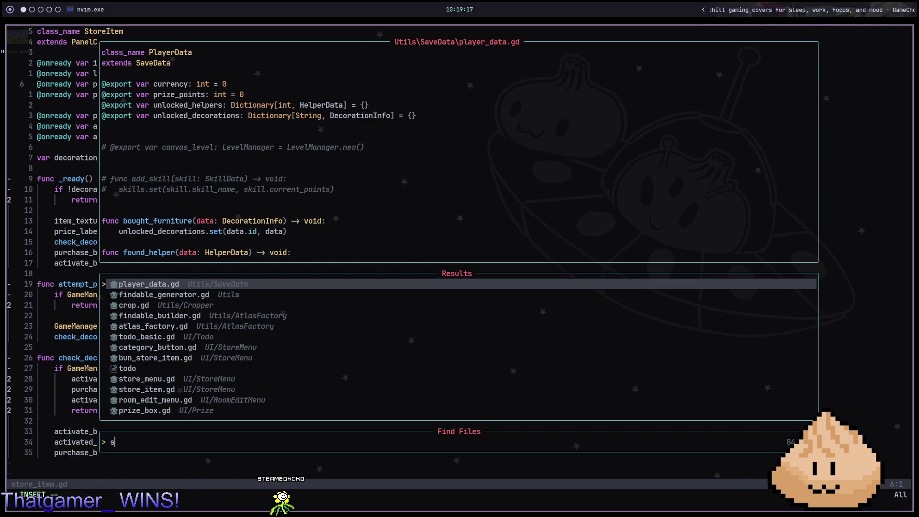
text(bunstore)
key(Return)
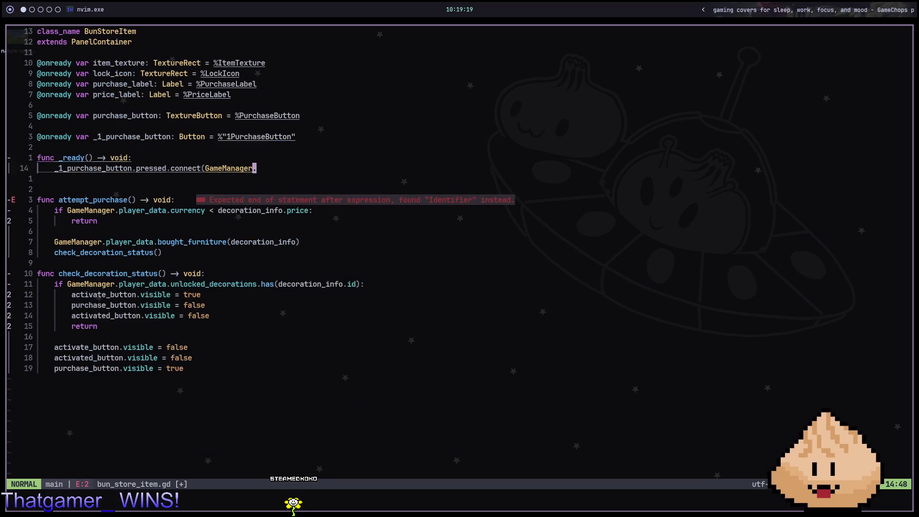
key(o)
key(Escape)
text(:w)
key(Return)
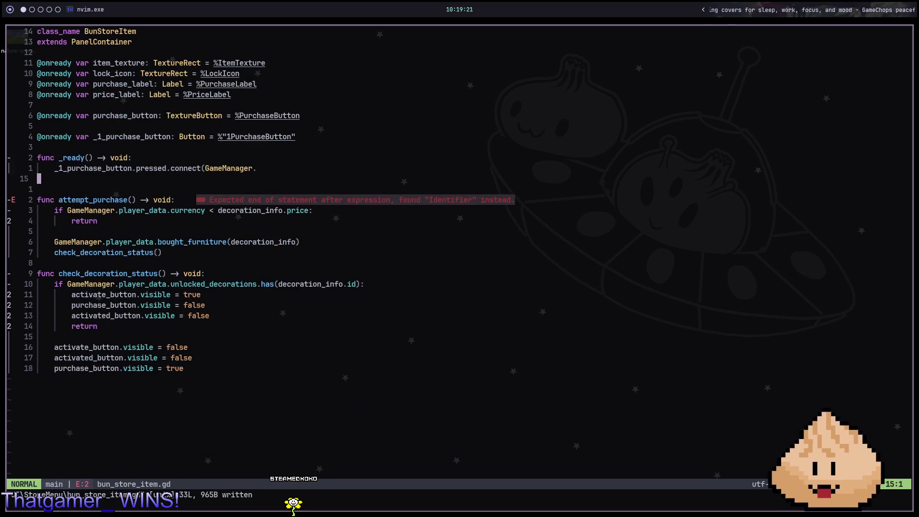
- Connect _1_purchase_button's pressed signal to GameManager.dish_out_prize and save
text(k)
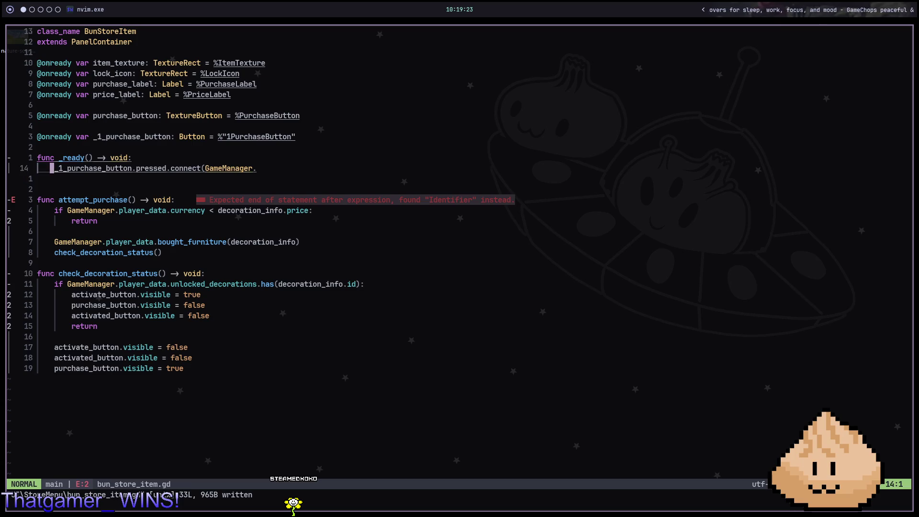
text(Adishou)
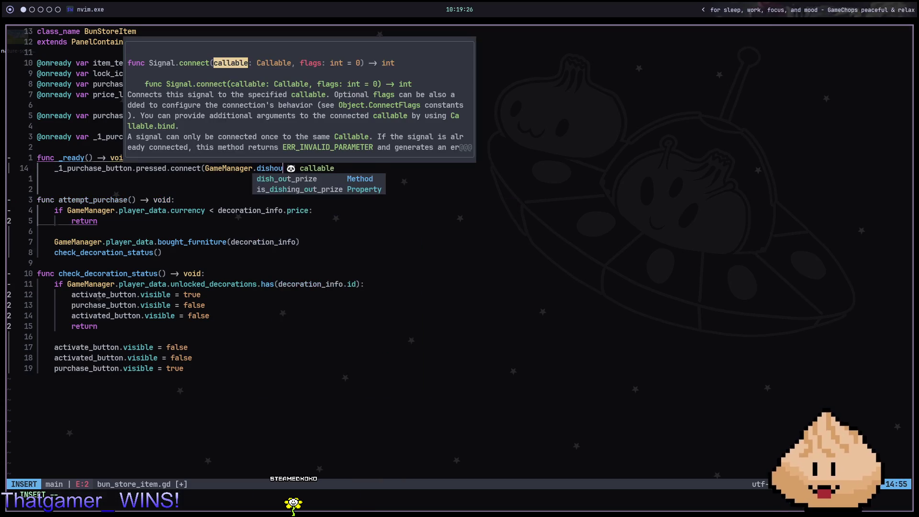
key(Return)
key(Escape)
text(:w)
key(Return)
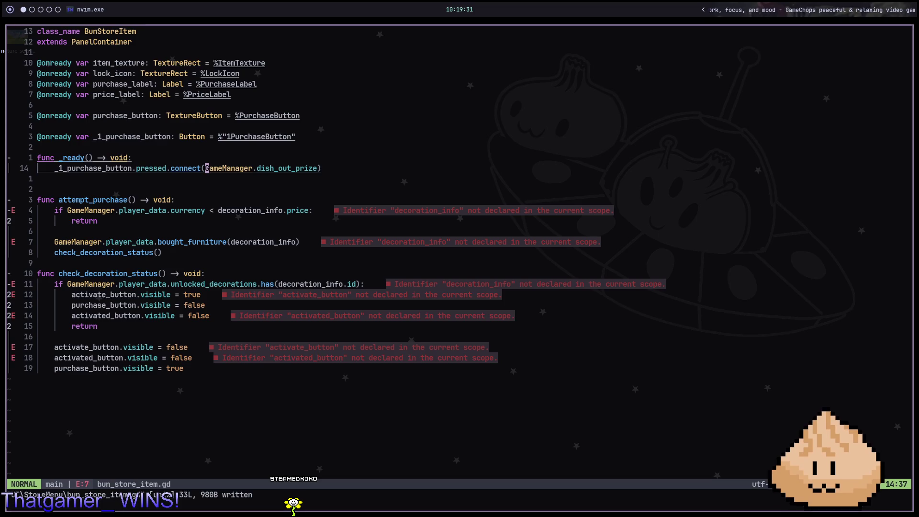
- Comment out the attempt_purchase and check_decoration_status functions on lines 16–33
key(j)
key(j)
key(j)
key(shift+v)
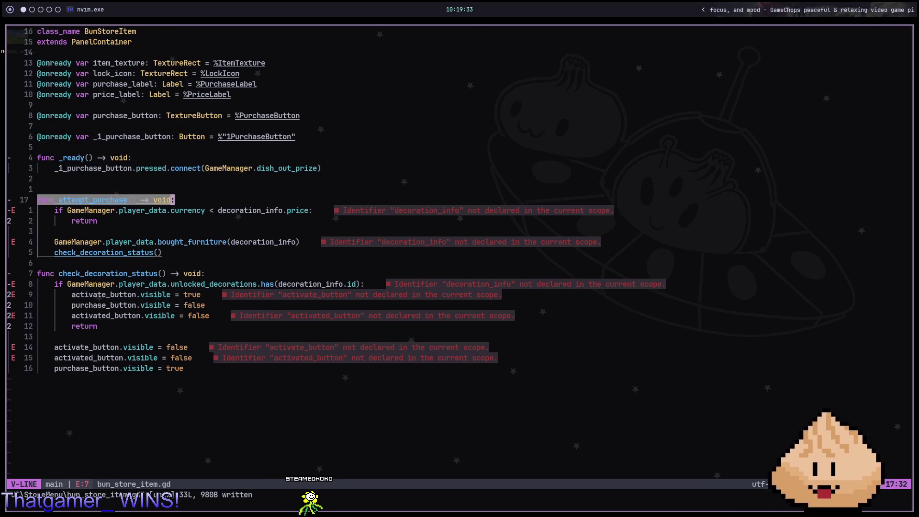
key(shift+g)
key(Escape)
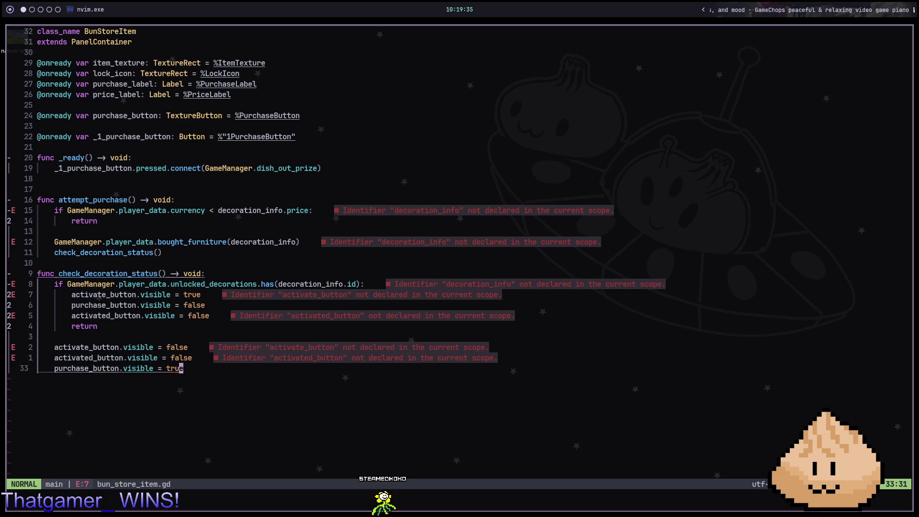
key(shift+v)
key(1)
key(7)
key(k)
key(g)
key(c)
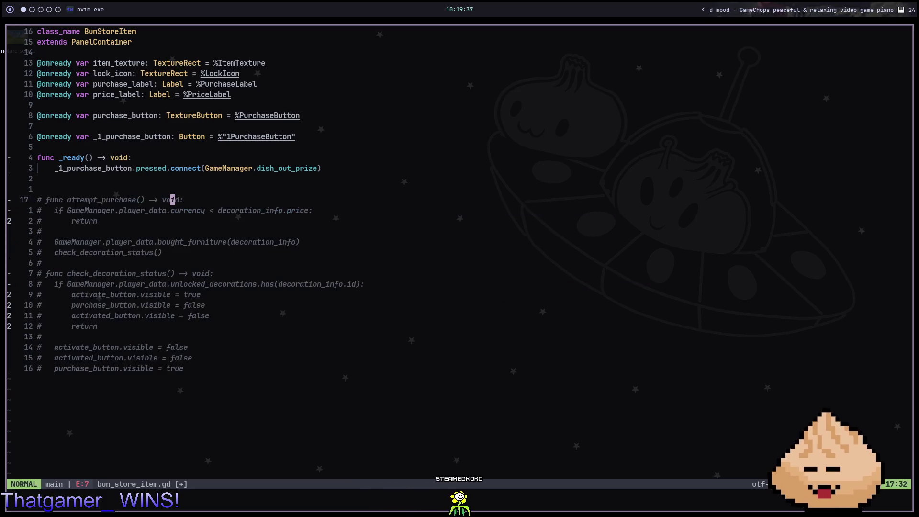
key(alt+Tab)
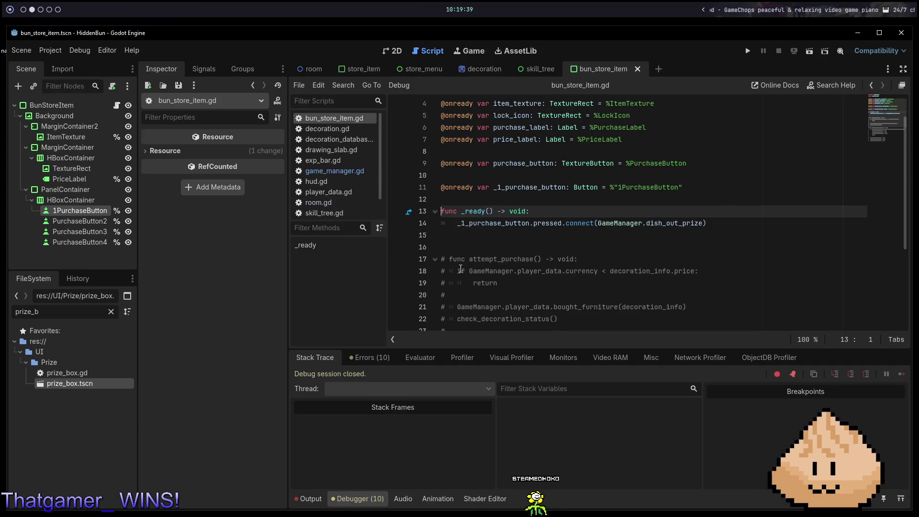
- Test-run the bun store item scene, then run the room scene and leave the game
key(F6)
key(F8)
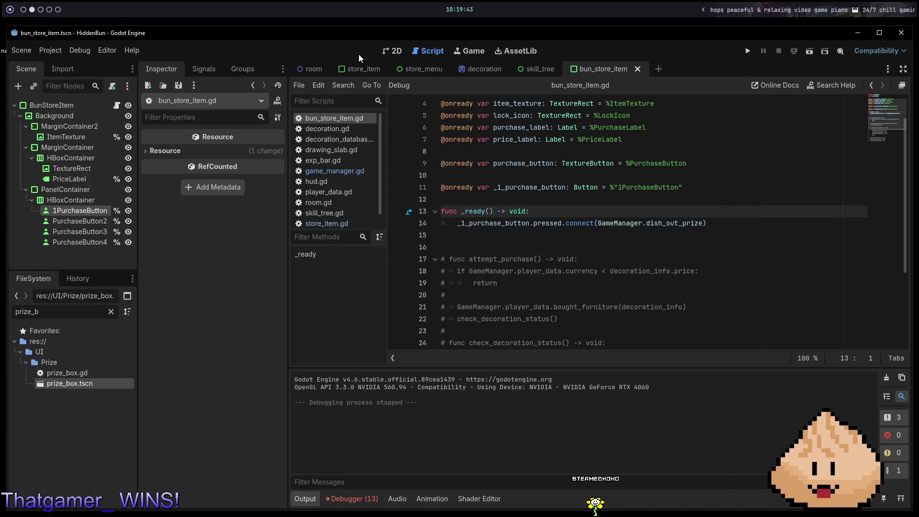
click(392, 51)
click(307, 71)
key(F6)
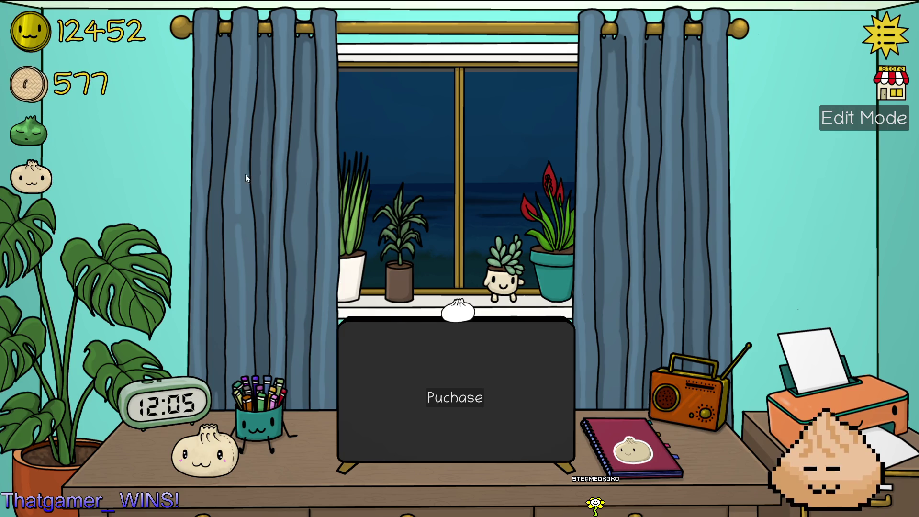
key(alt+Tab)
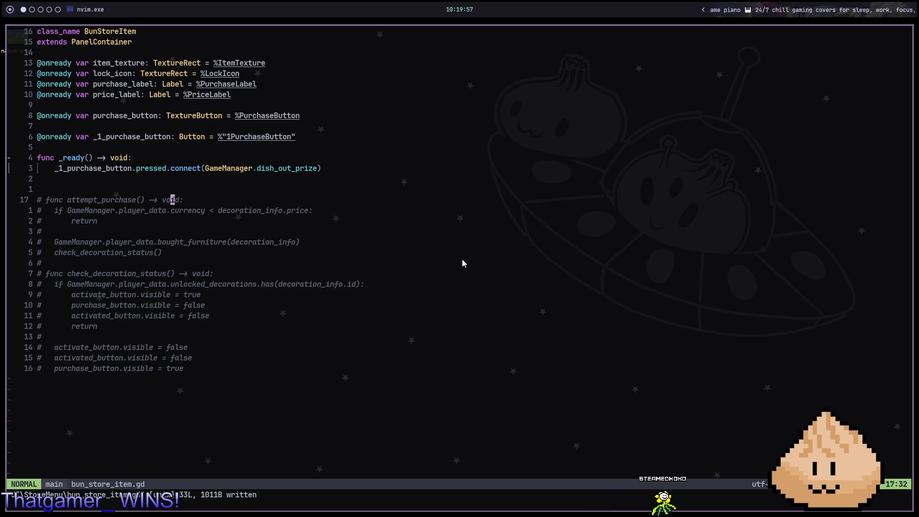
- Open room.gd through the Telescope file finder by searching 'room'
key(space)
key(f)
key(f)
text(room)
key(Return)
key(space)
key(f)
key(f)
text(room)
key(Down)
key(Return)
- Move the cursor to the sfx volume line in the else branch of _ready
key(2)
key(1)
key(k)
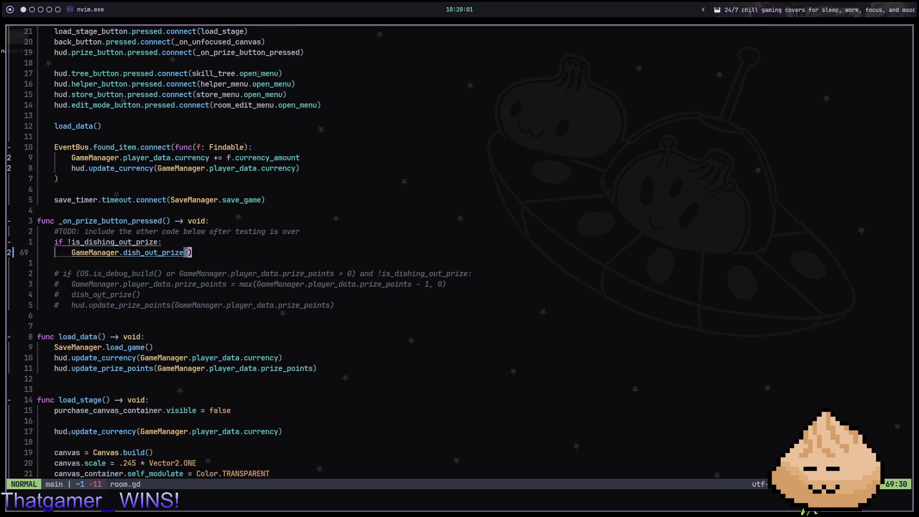
key(ctrl+u)
key(ctrl+d)
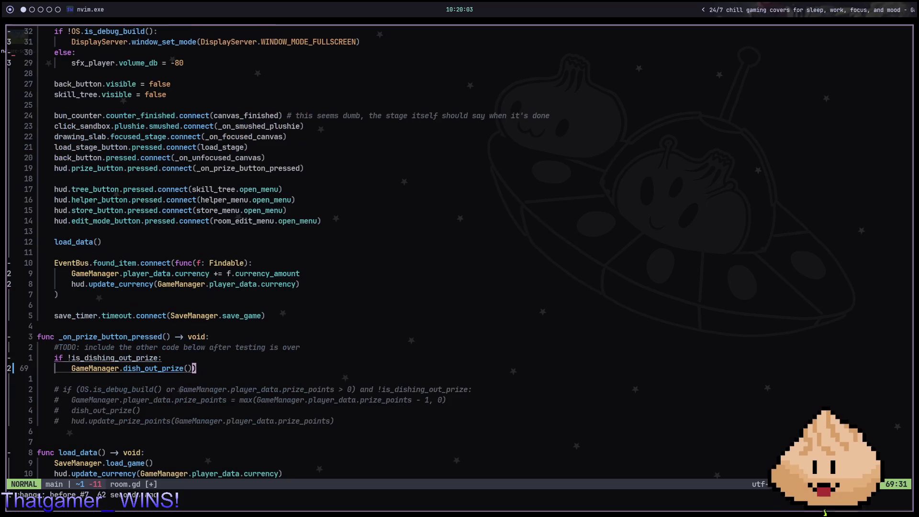
key(g)
key(g)
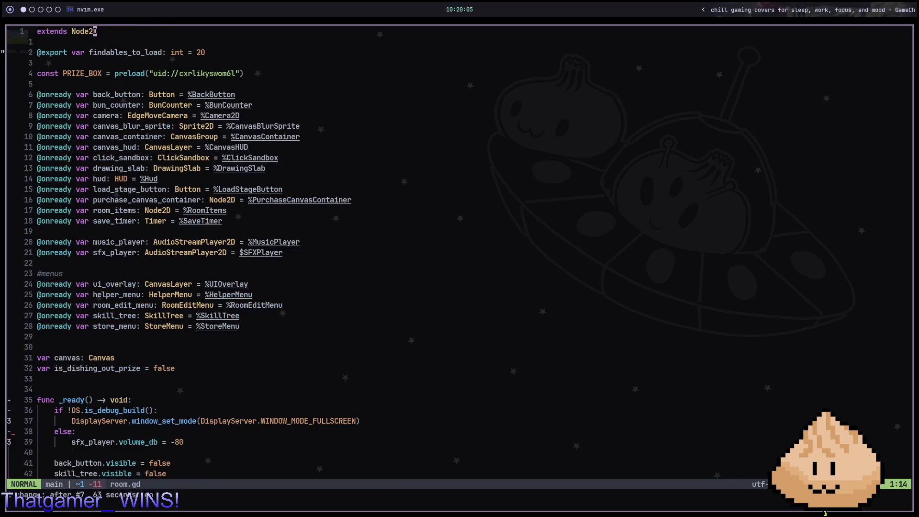
key(ctrl+d)
key(9)
key(j)
key($)
key(j)
key(j)
key(j)
key(dollar)
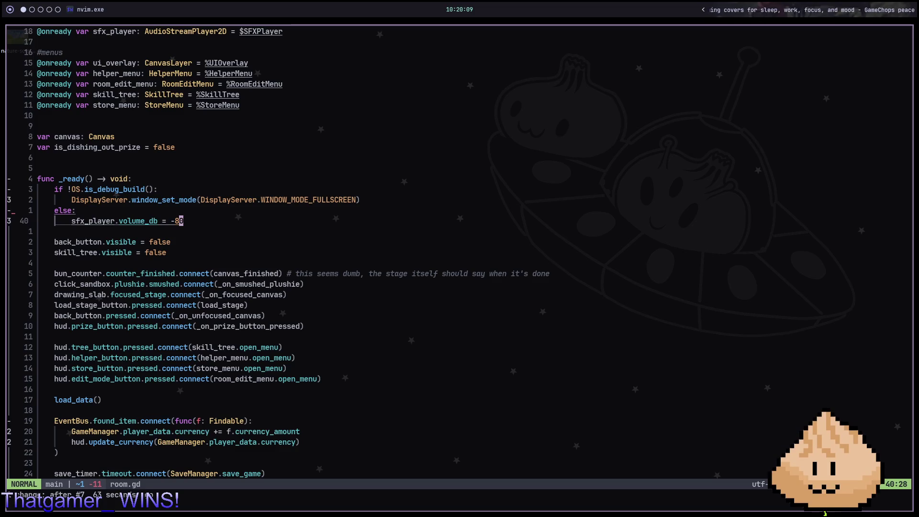
- Add 'music_player.volume_db = -80' on a new line below the sfx volume line
key(o)
text(so)
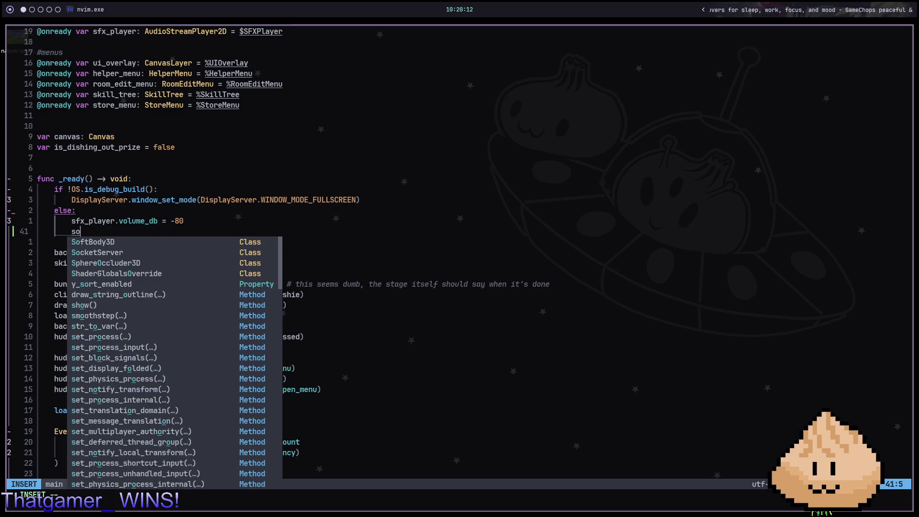
key(BackSpace)
text(music)
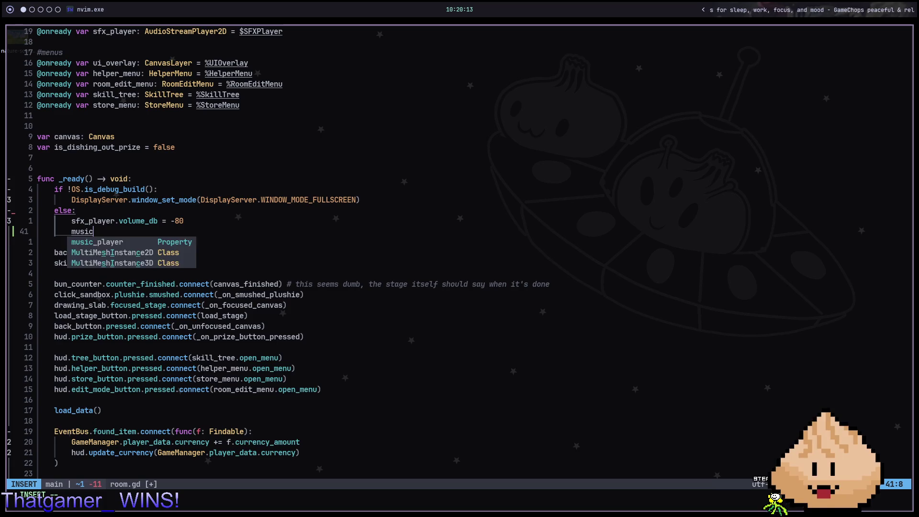
key(Tab)
text(.volume_db)
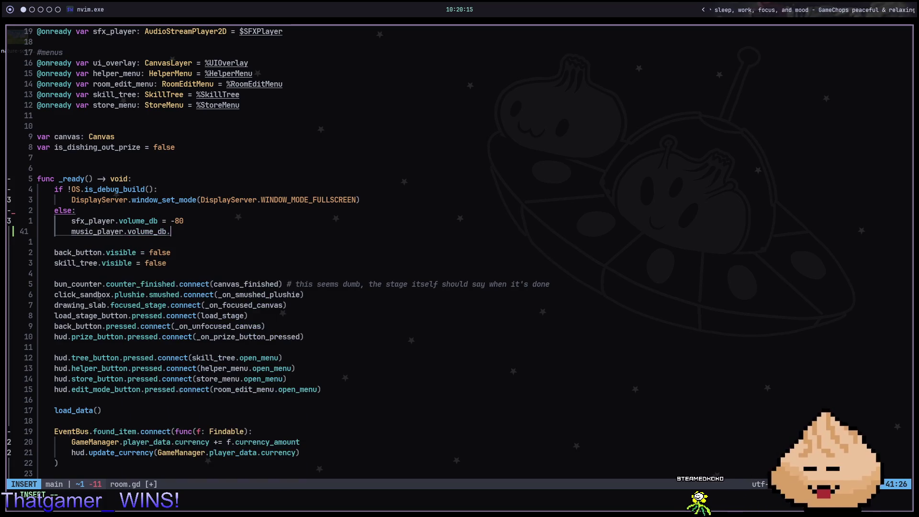
text( = -80)
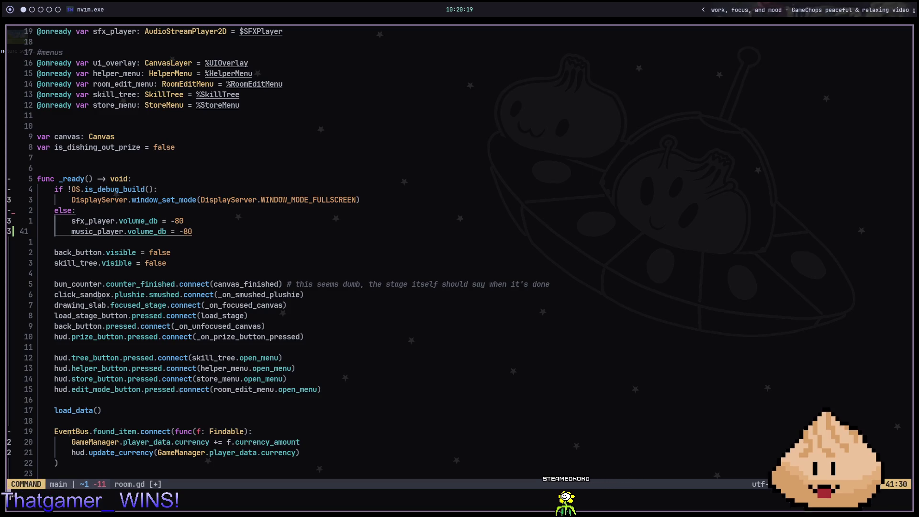
- Run the game from Godot with F5 to check the music, then close it
key(alt+Tab)
key(F5)
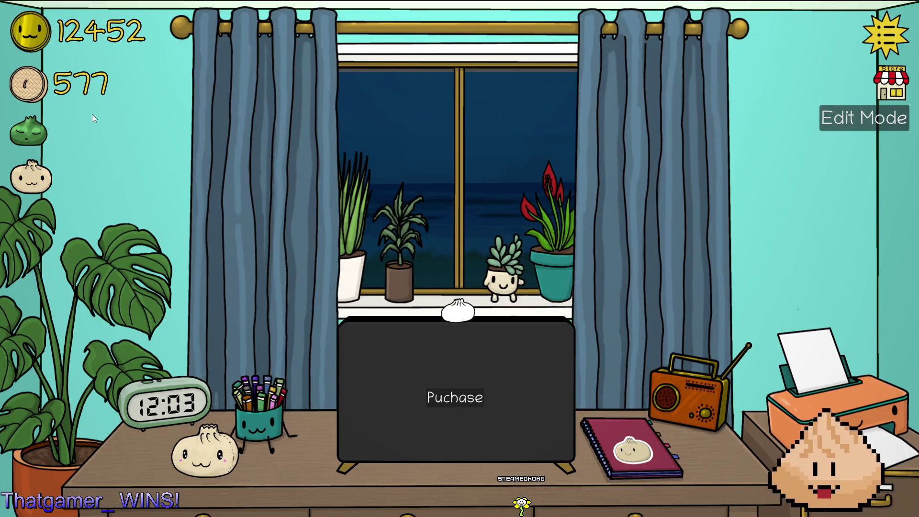
key(alt+F4)
key(alt+Tab)
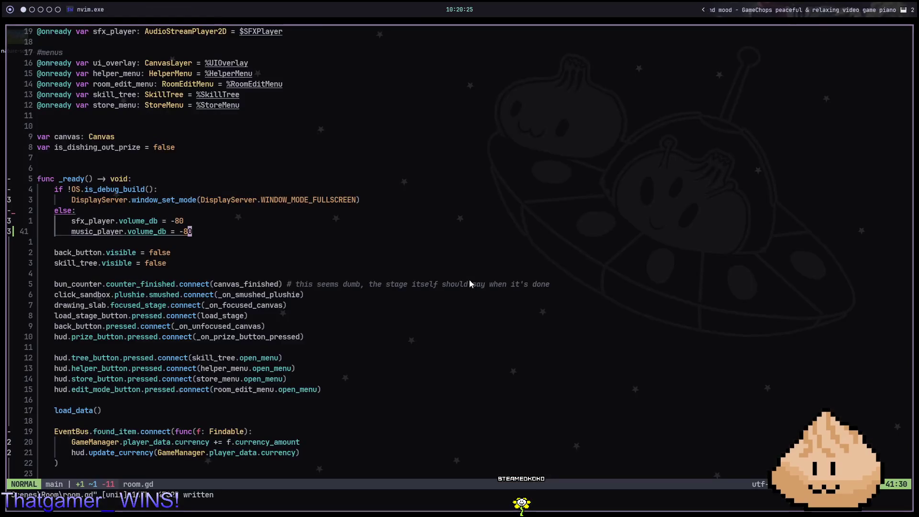
key(space)
- Open game_manager.gd via the file finder, searching 'gamema' after landing on save_game.gd
key(f)
key(f)
text(game)
key(Return)
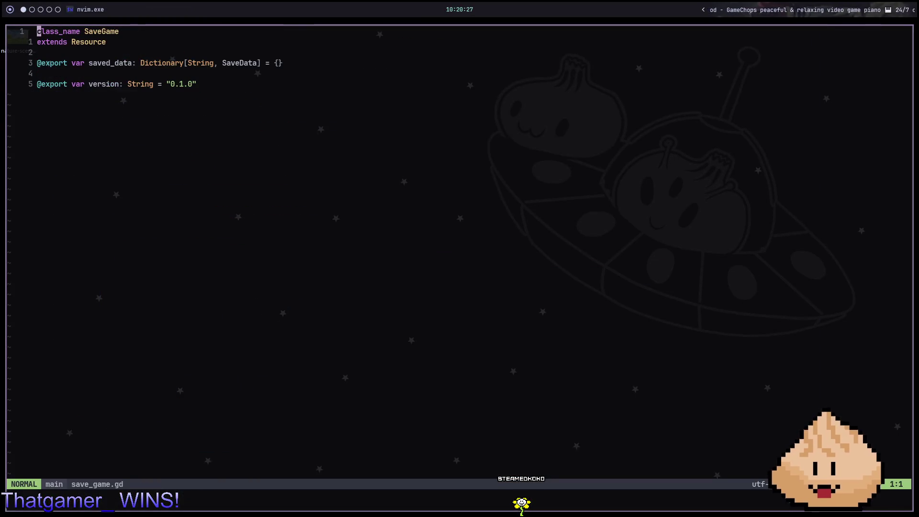
key(space)
key(f)
key(f)
text(gamema)
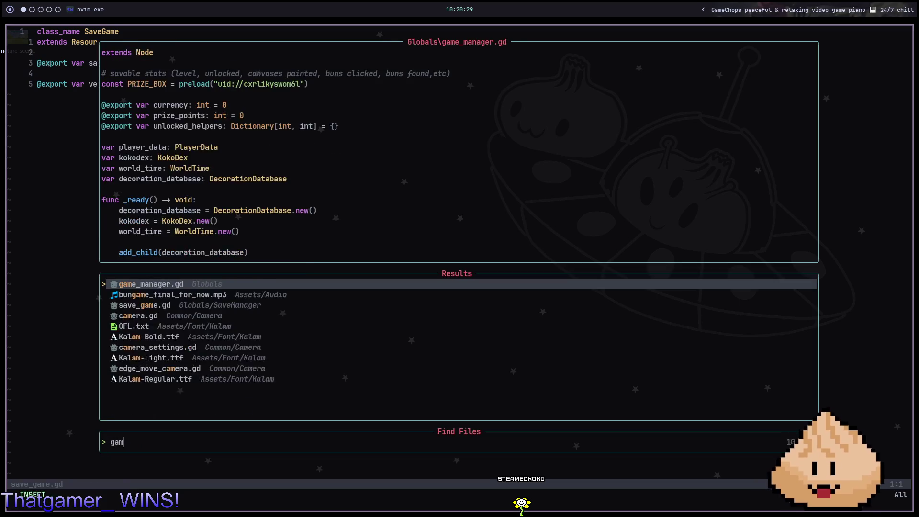
key(Return)
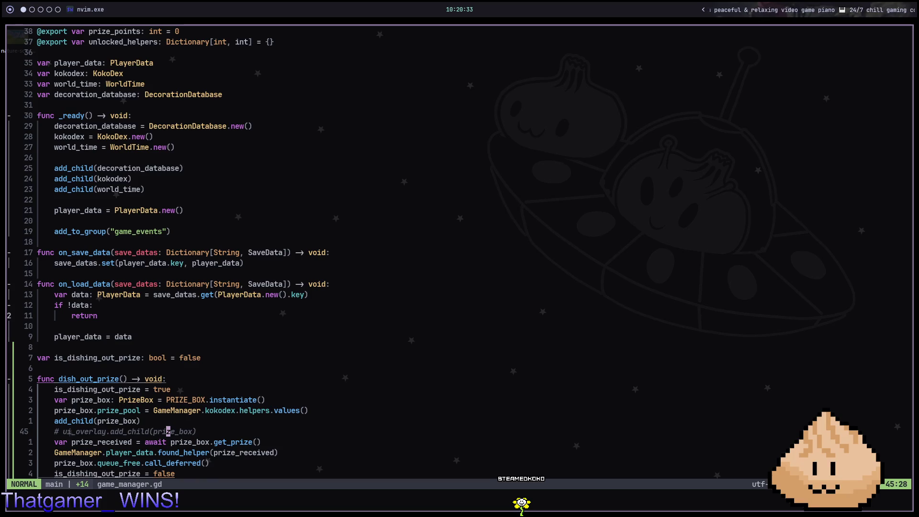
- Move up to the PRIZE_BOX instantiate line in dish_out_prize and place the garden artwork over the editor
key(k)
key(k)
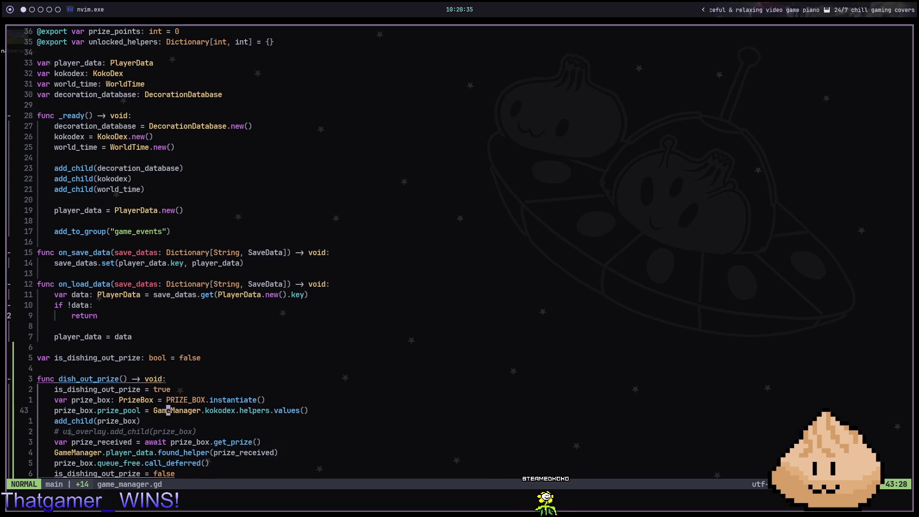
key(k)
key(k)
key(k)
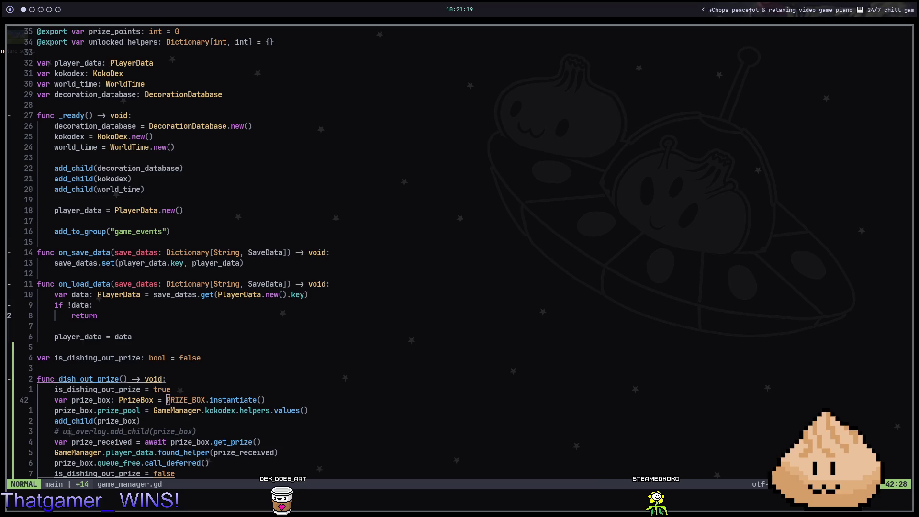
mouse_move(918, 91)
mouse_down()
mouse_move(467, 93)
mouse_move(261, 65)
mouse_move(320, 63)
mouse_move(336, 77)
mouse_up()
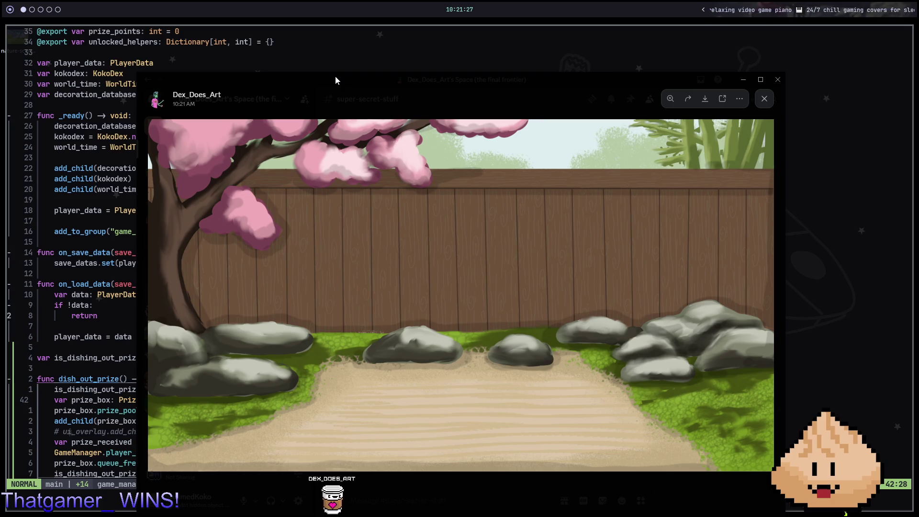
drag(335, 76, 335, 73)
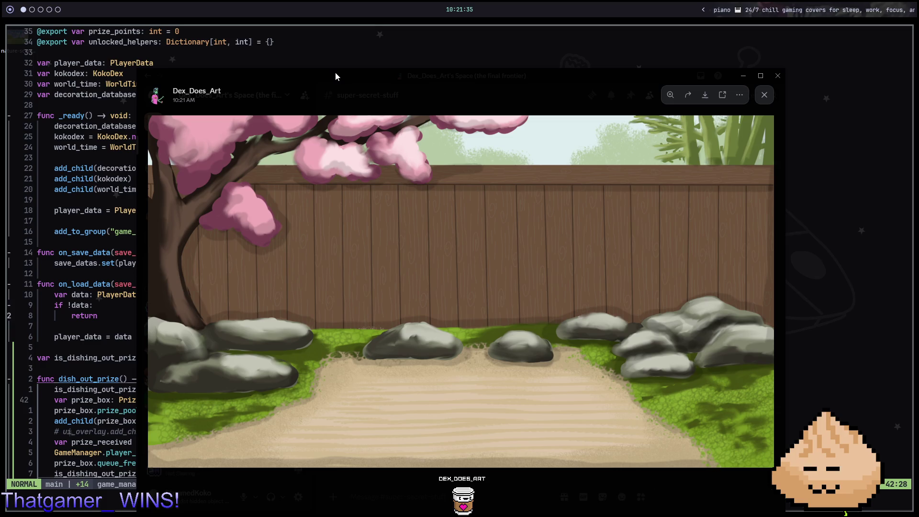
key(super+s)
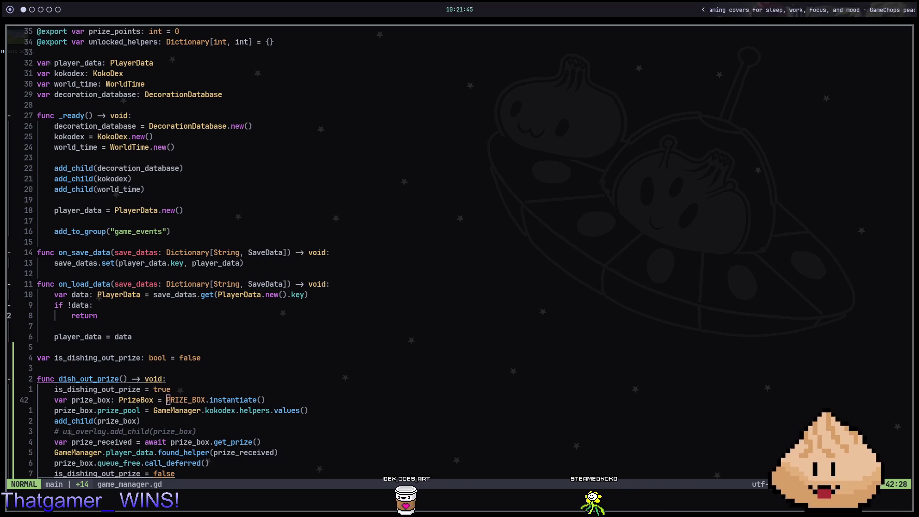
scroll(652, 67, up, 2)
- Clear the FileSystem filter and expand UI/SkillTree to reveal its Art folder
key(super+2)
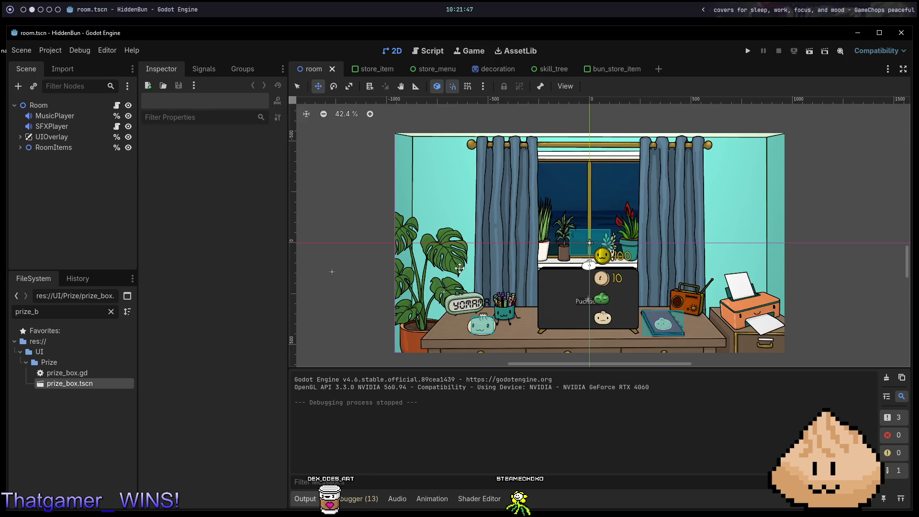
click(111, 311)
scroll(77, 331, up, 1)
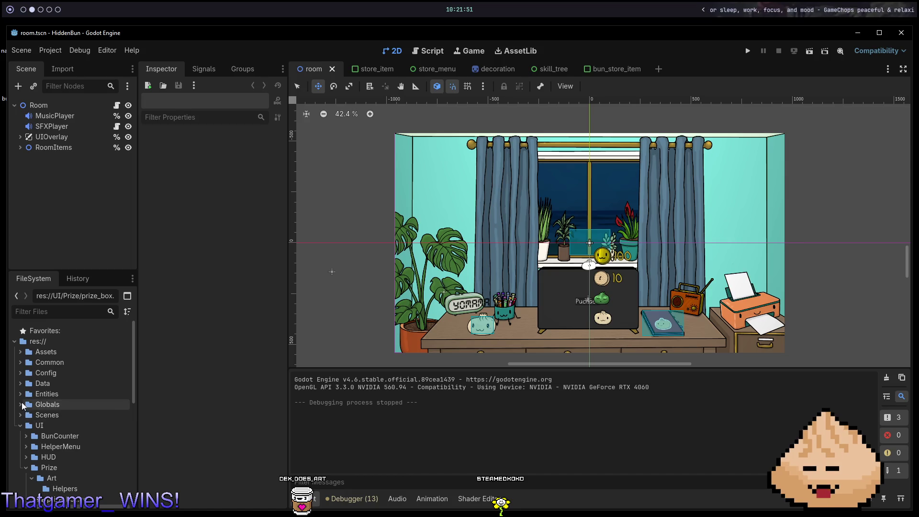
click(23, 394)
click(21, 394)
click(21, 394)
click(20, 425)
click(20, 425)
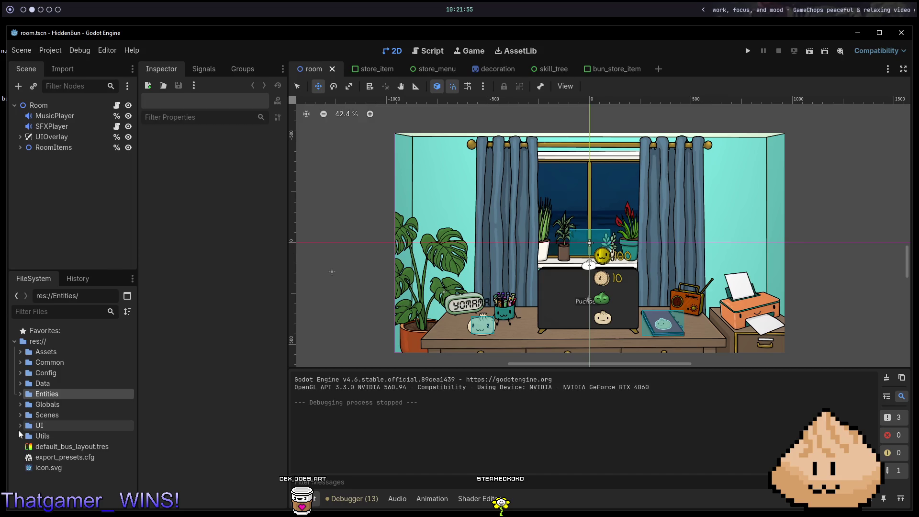
click(20, 414)
click(20, 415)
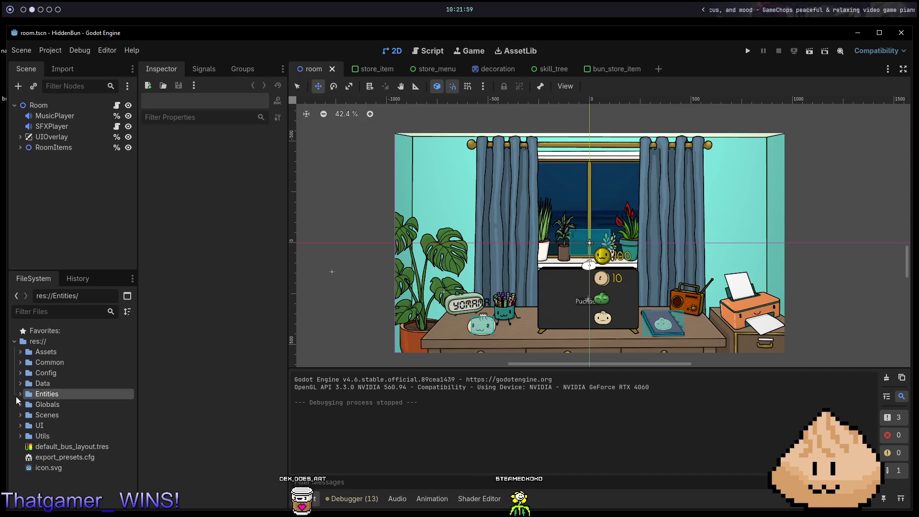
click(20, 426)
scroll(31, 435, down, 3)
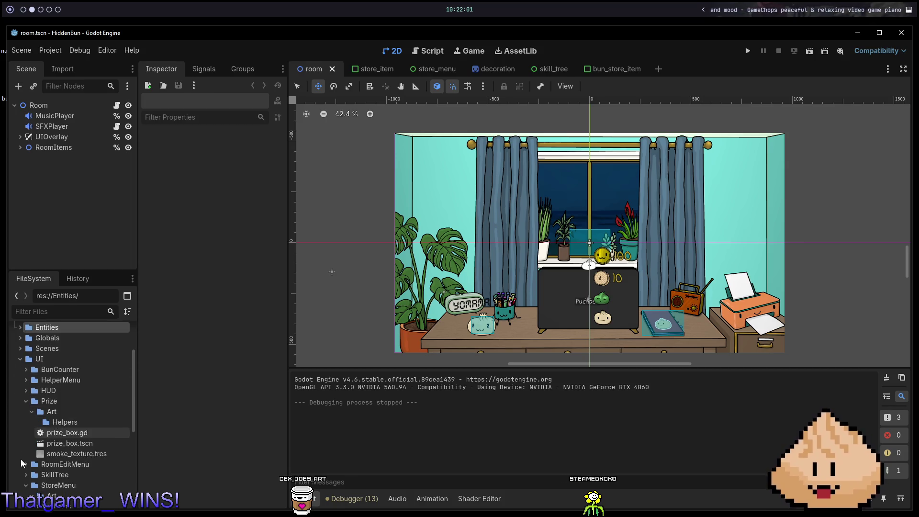
click(26, 402)
click(25, 433)
click(26, 421)
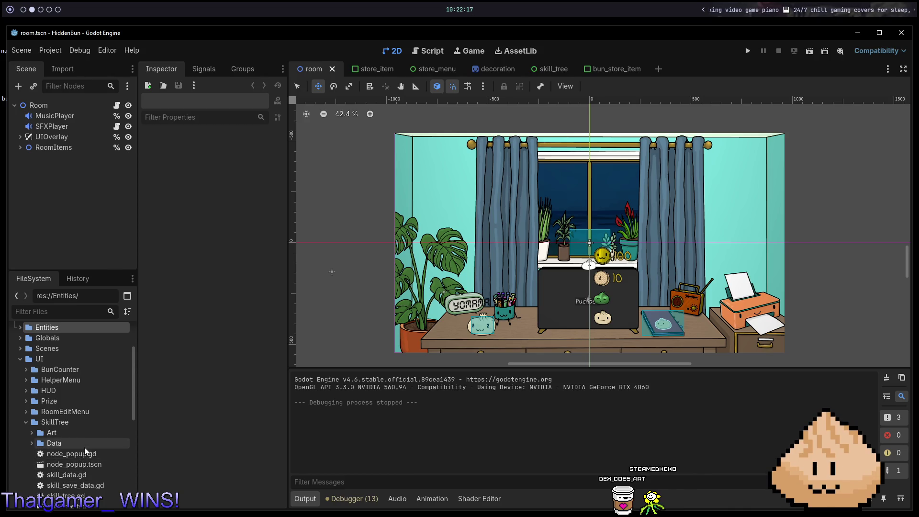
scroll(50, 424, down, 2)
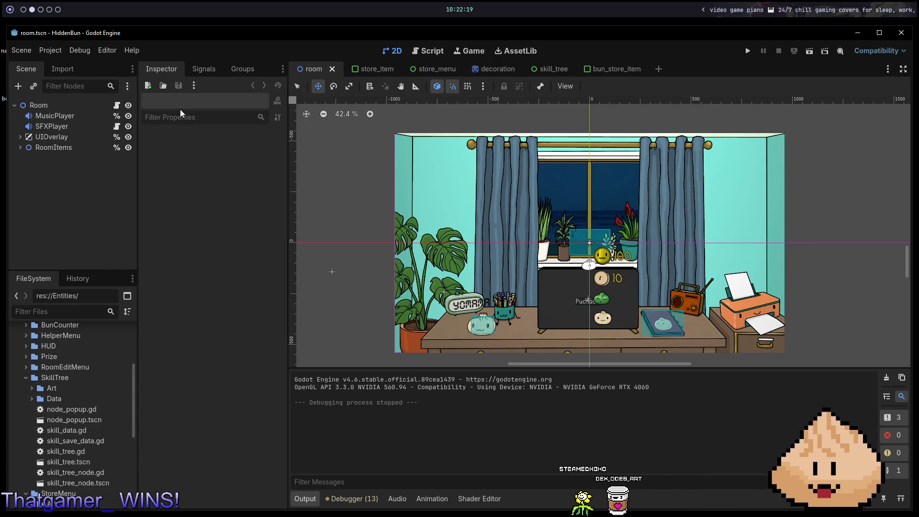
- Copy the bunzai background image from the desktop into the SkillTree/Art folder
drag(174, 35, 215, 35)
mouse_move(14, 88)
mouse_down()
mouse_move(127, 426)
mouse_move(93, 388)
mouse_up()
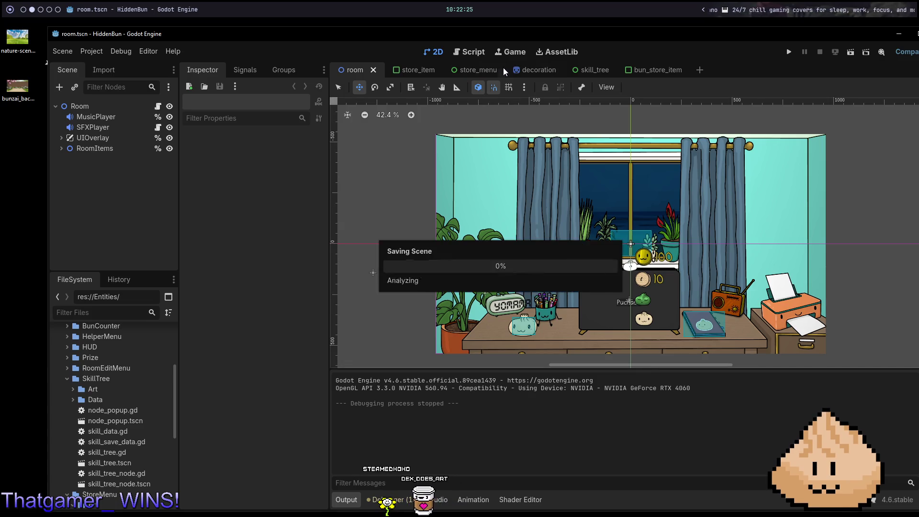
click(598, 70)
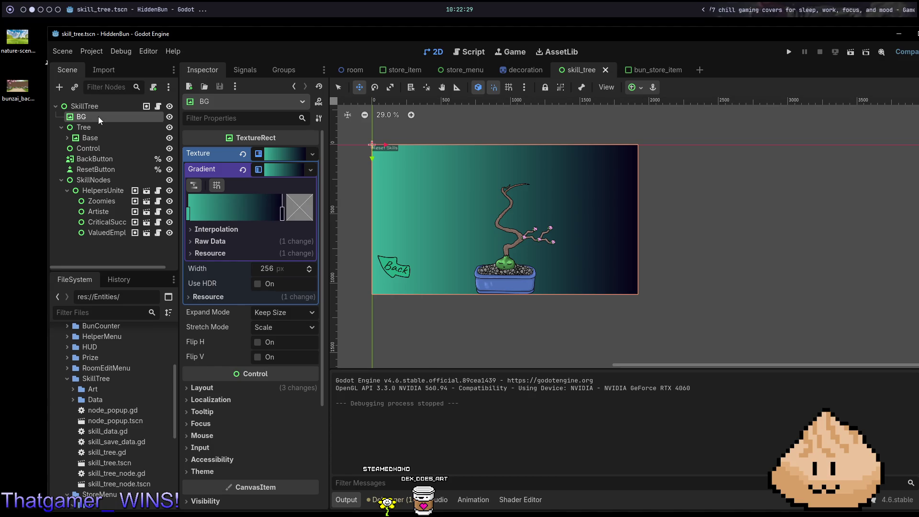
- Duplicate BG as BG2, set bunzai_background1.png as its texture, and run the scene
key(ctrl+d)
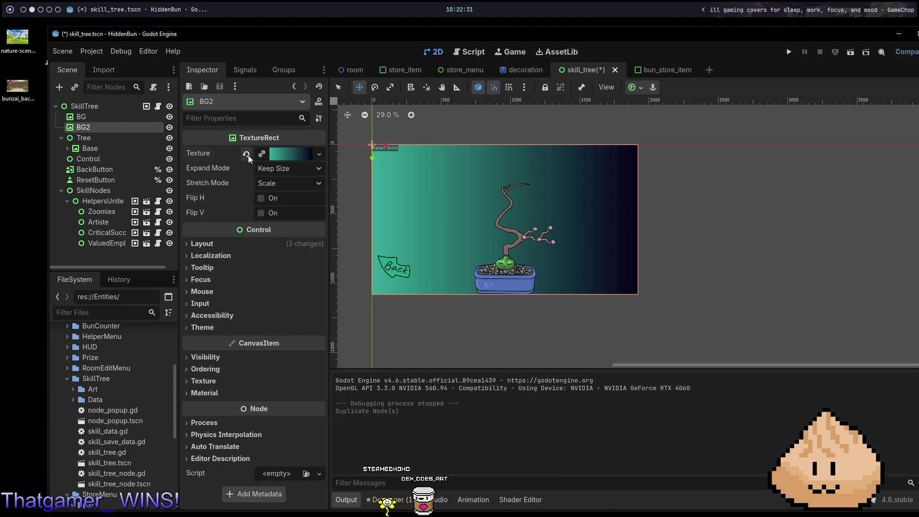
click(247, 154)
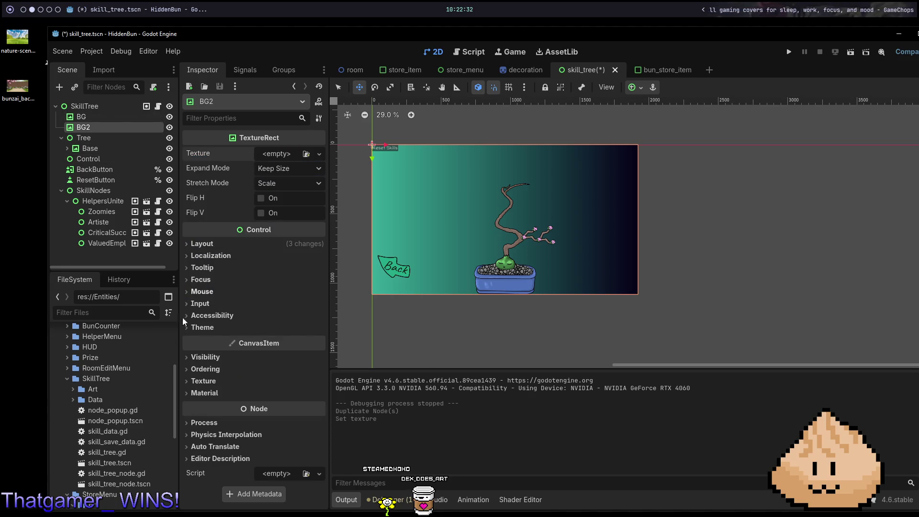
click(74, 391)
drag(125, 421, 289, 158)
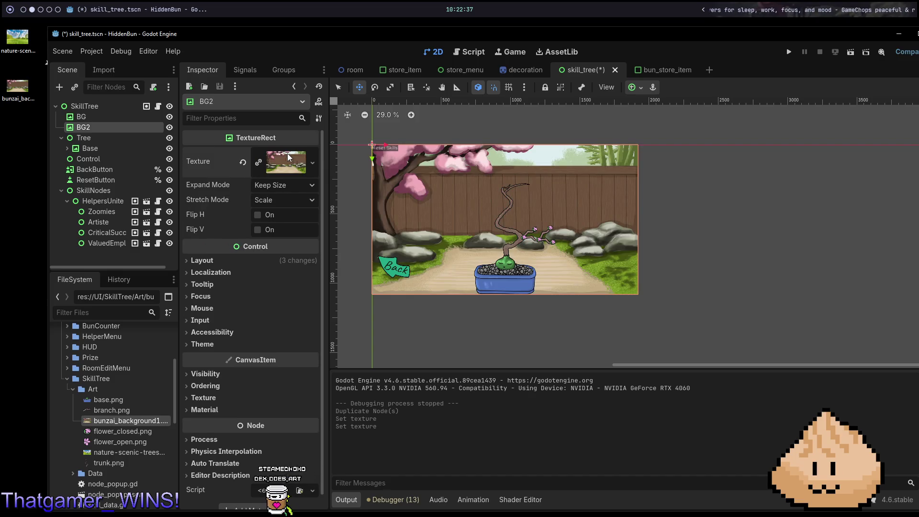
key(F6)
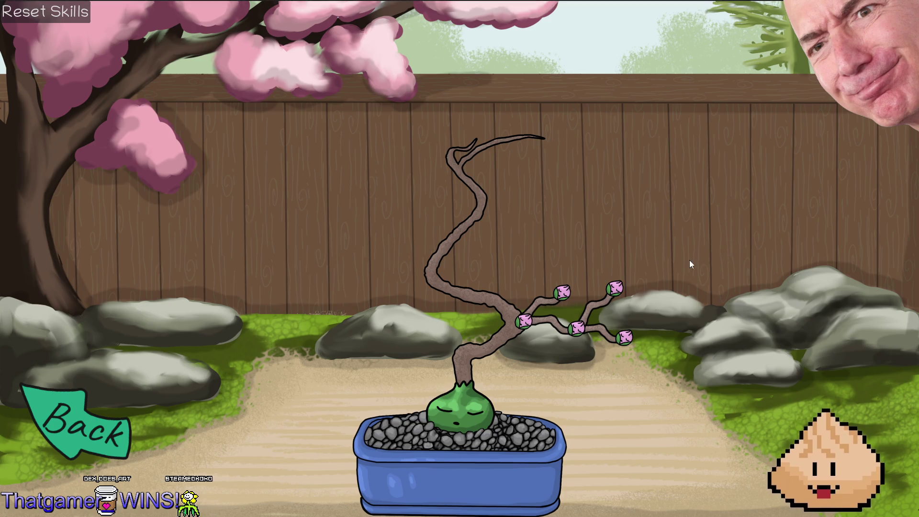
- Unlock the Helpers Unite bud into a flower in the running game, then stop it
click(523, 330)
mouse_move(584, 325)
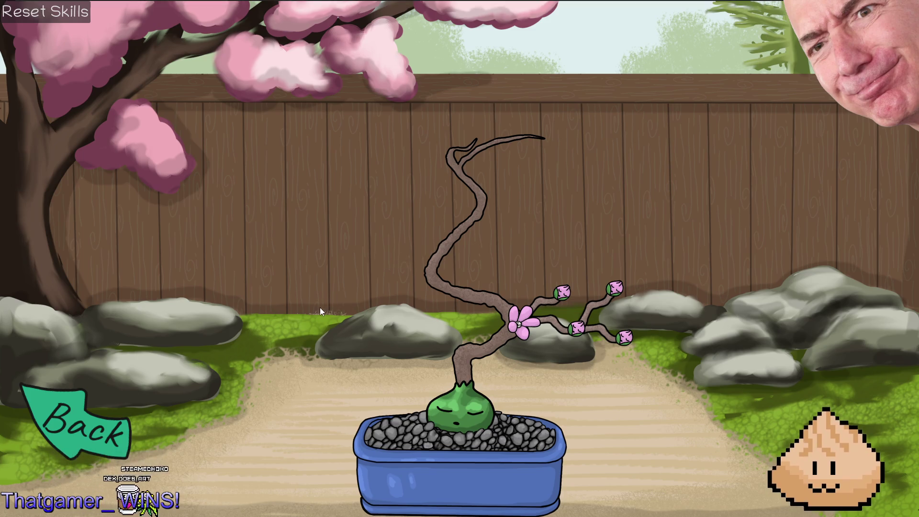
click(107, 440)
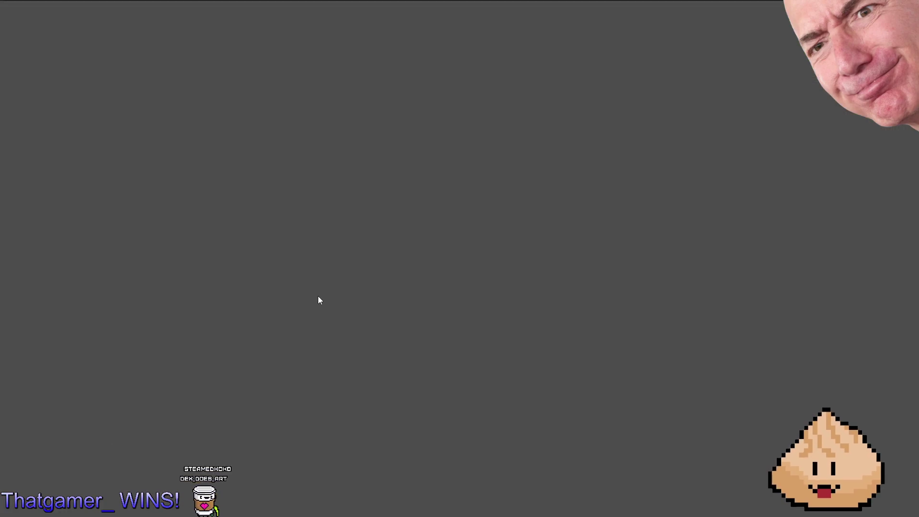
key(F8)
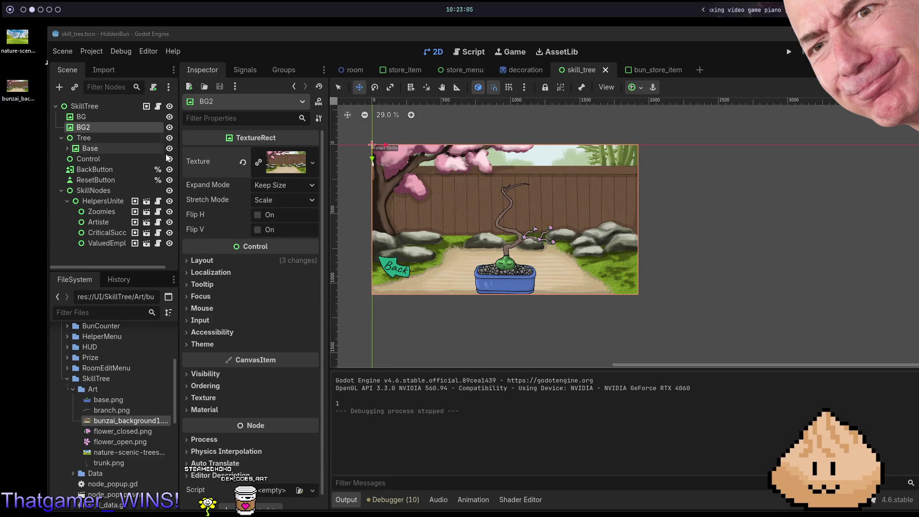
- Give BG2 a new ShaderMaterial using blur_shader.gdshader
scroll(255, 350, down, 1)
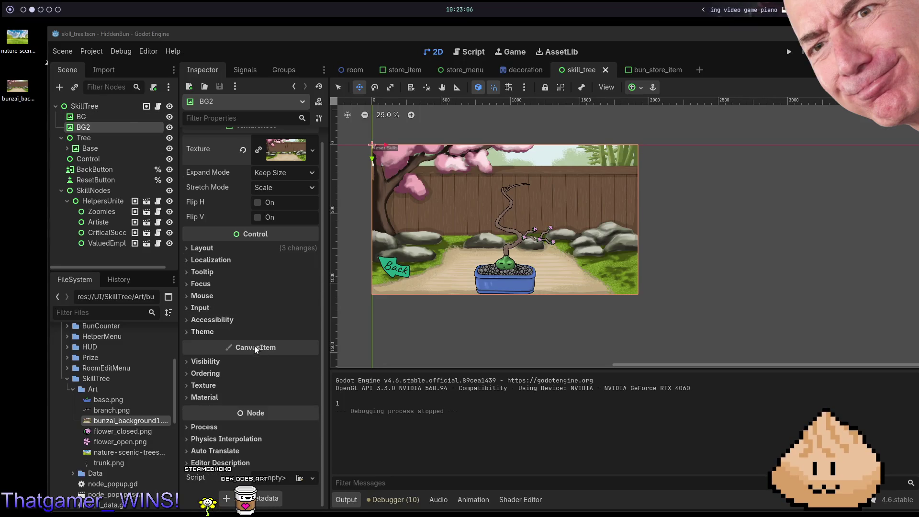
click(225, 398)
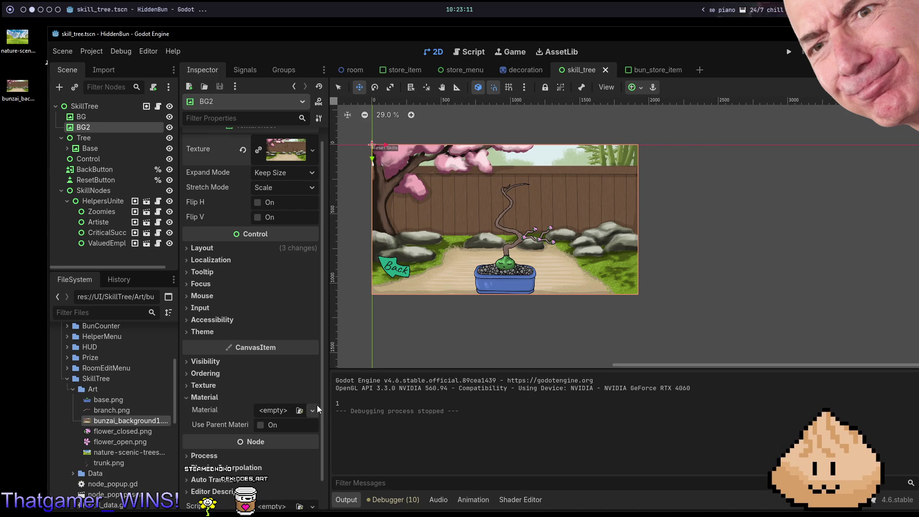
click(298, 410)
text(s)
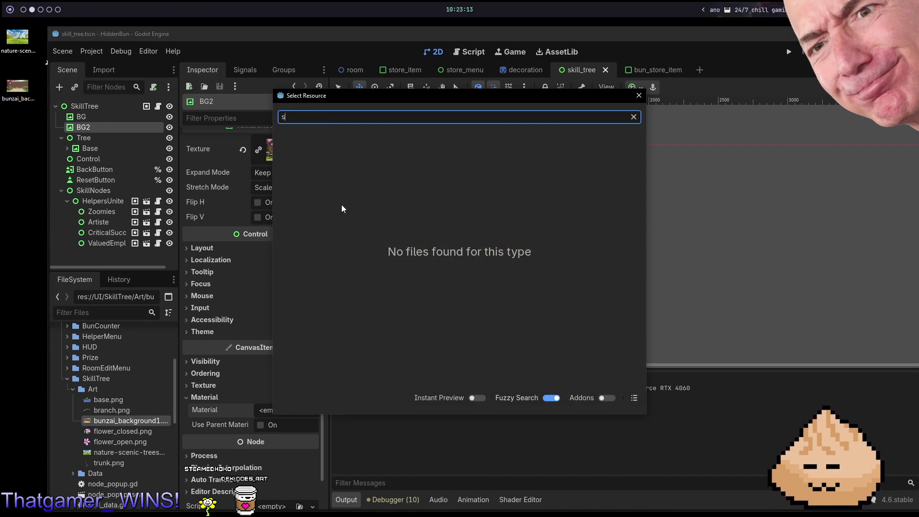
key(Escape)
click(312, 410)
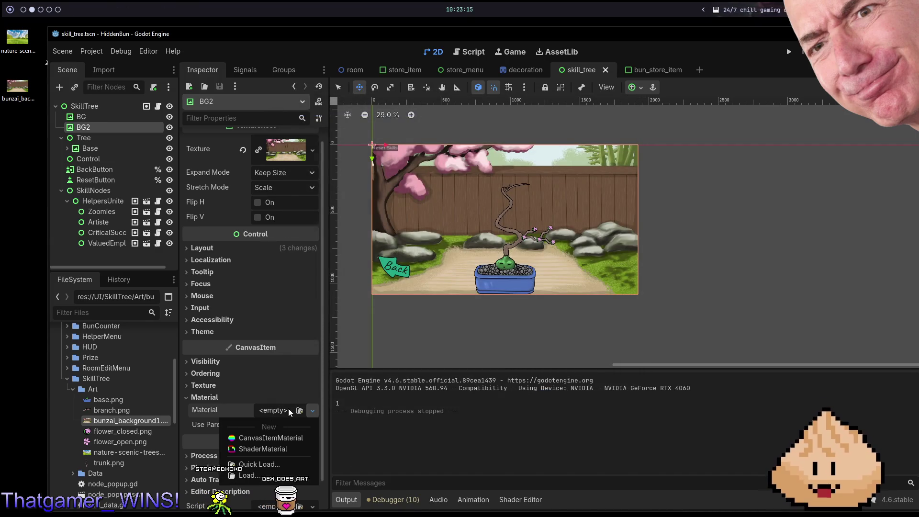
click(290, 438)
click(312, 418)
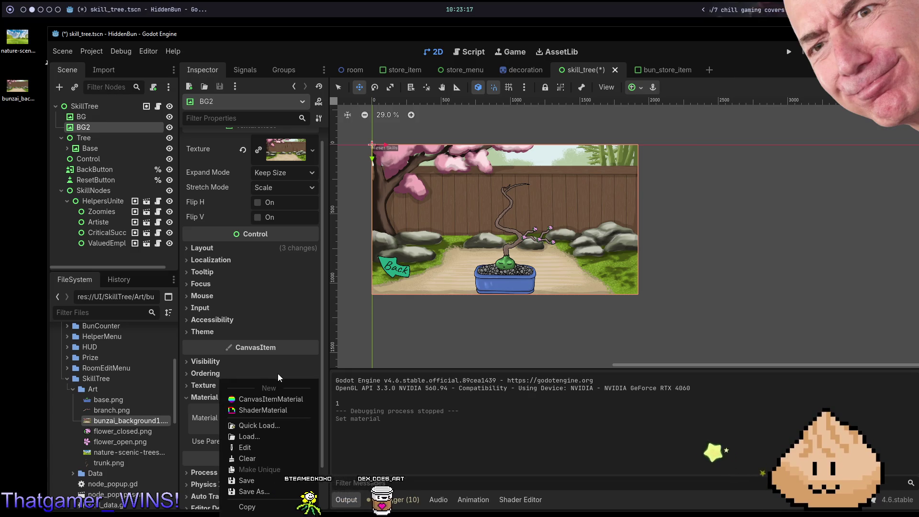
click(263, 410)
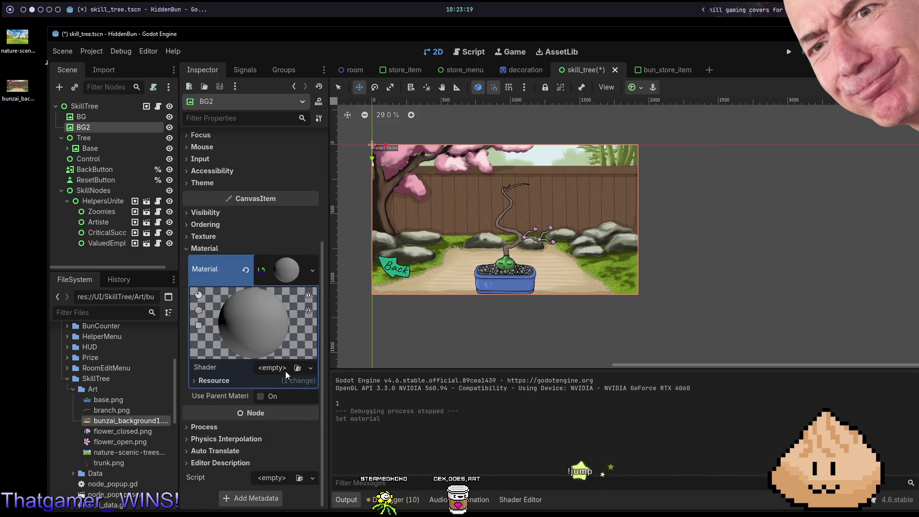
click(285, 371)
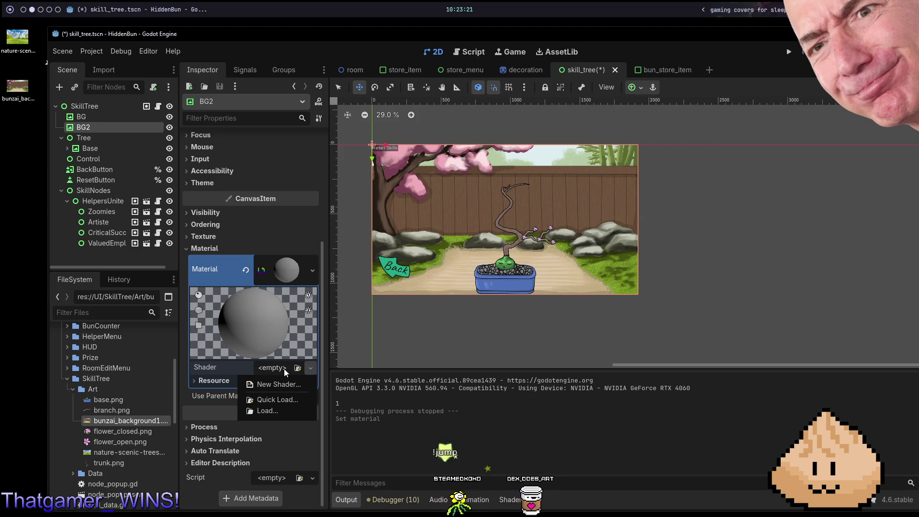
click(278, 400)
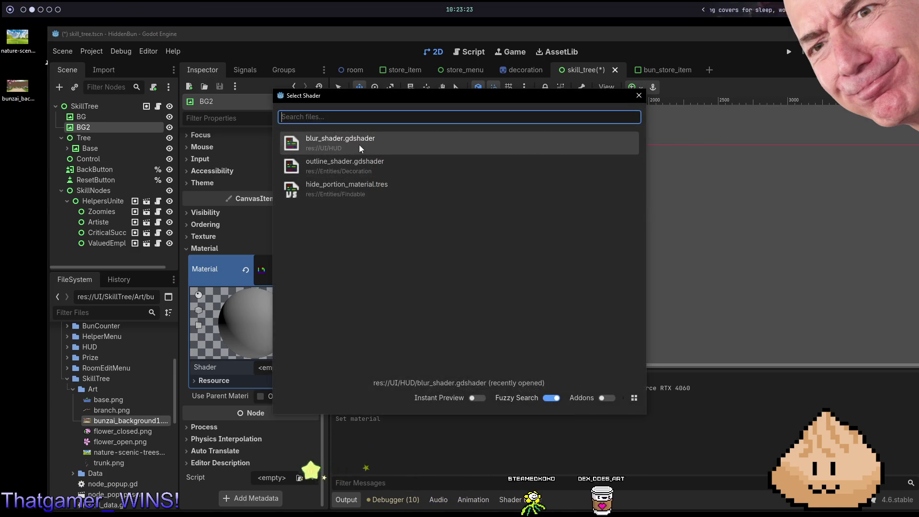
click(360, 148)
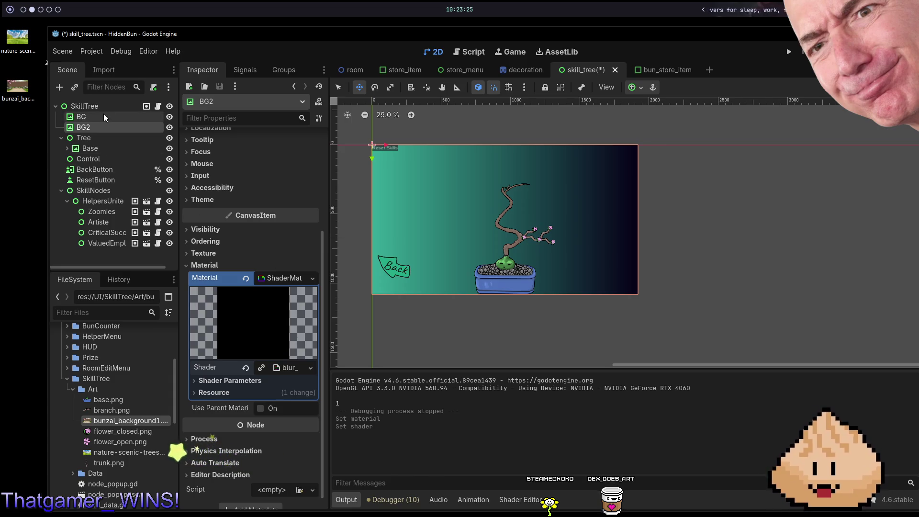
- Hide the original BG gradient, keep blur Amount at 0.5, and duplicate BG2 as BG3
click(172, 117)
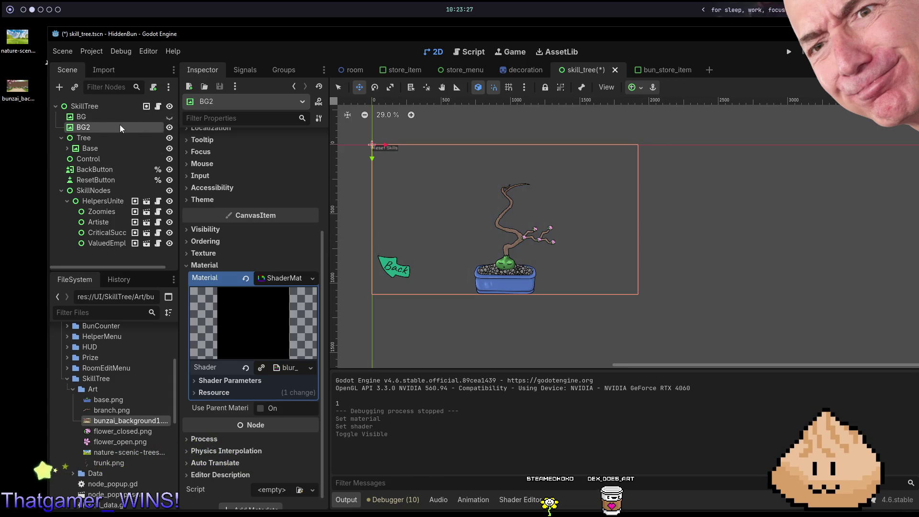
click(286, 368)
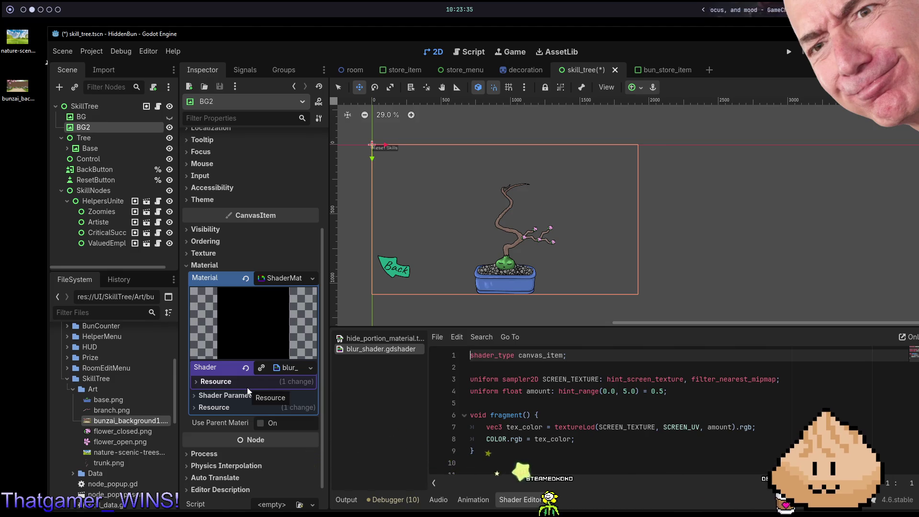
click(226, 400)
drag(274, 410, 278, 410)
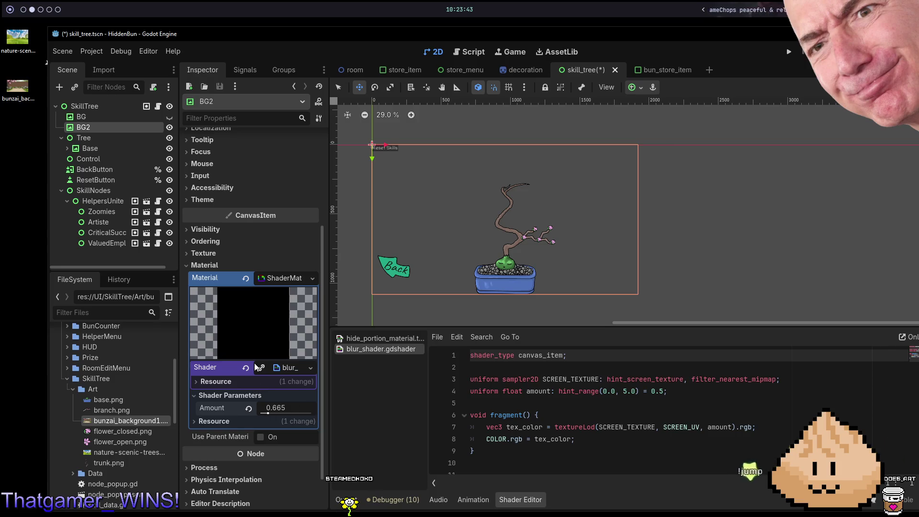
key(ctrl+z)
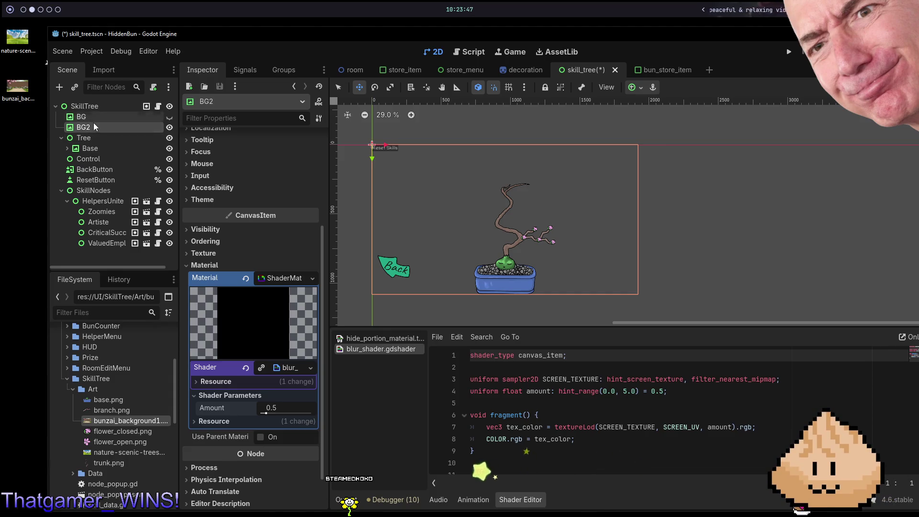
key(ctrl+d)
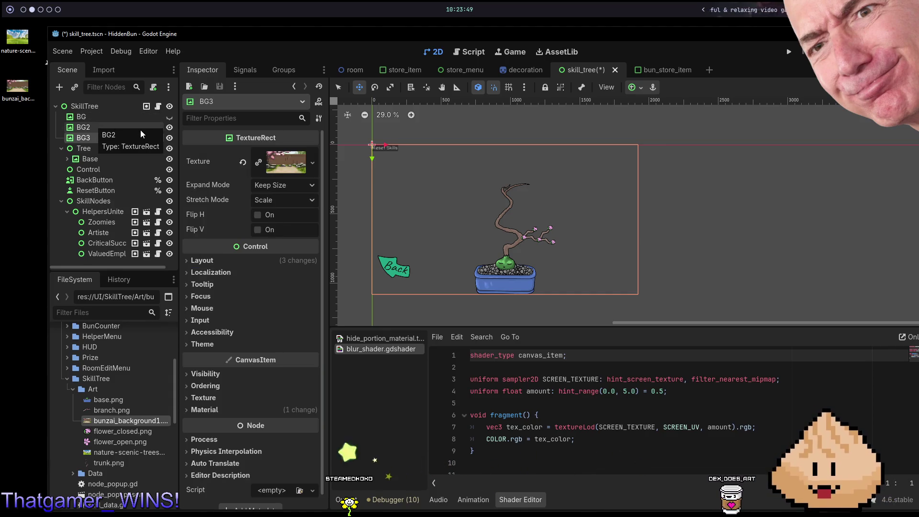
- Remove the blur shader from BG2's material and select BG3
click(140, 131)
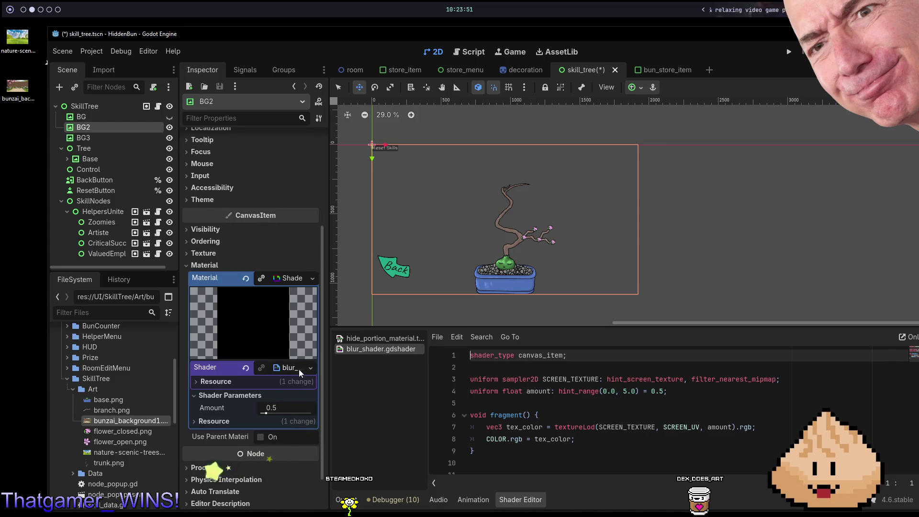
click(246, 371)
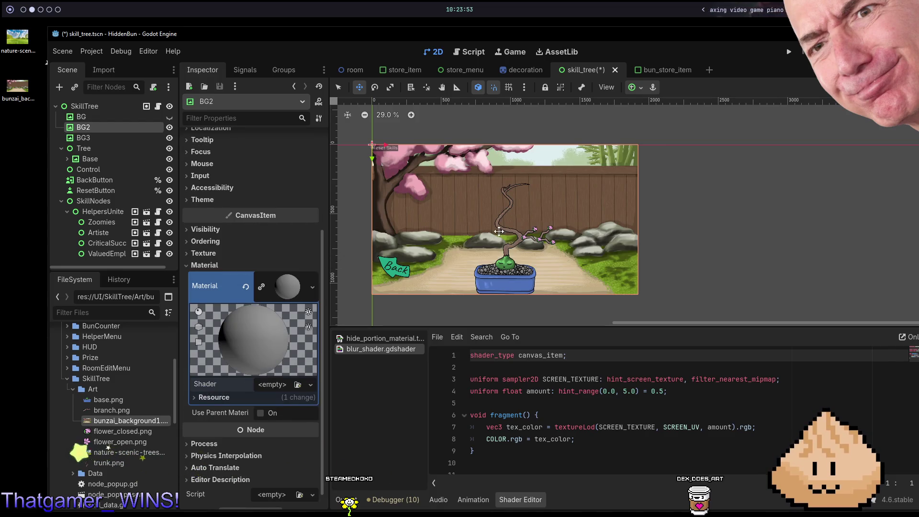
double_click(113, 136)
key(Escape)
double_click(114, 128)
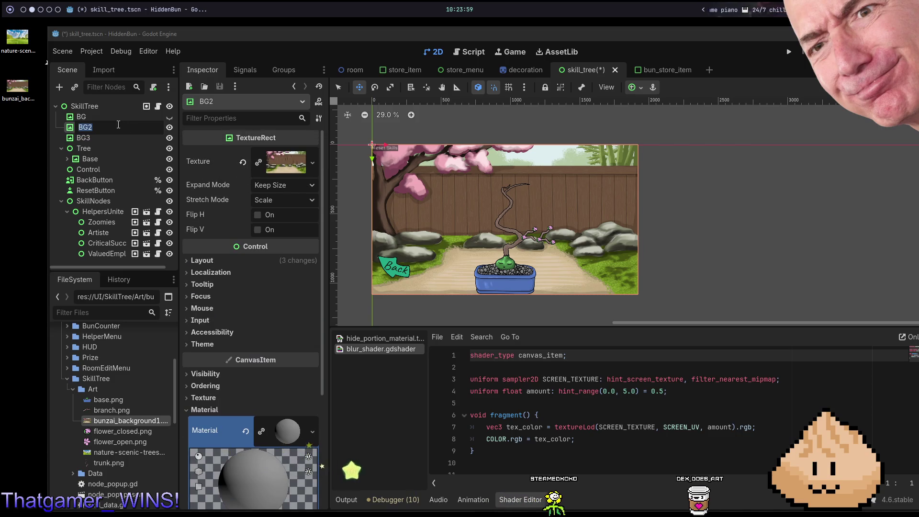
click(89, 139)
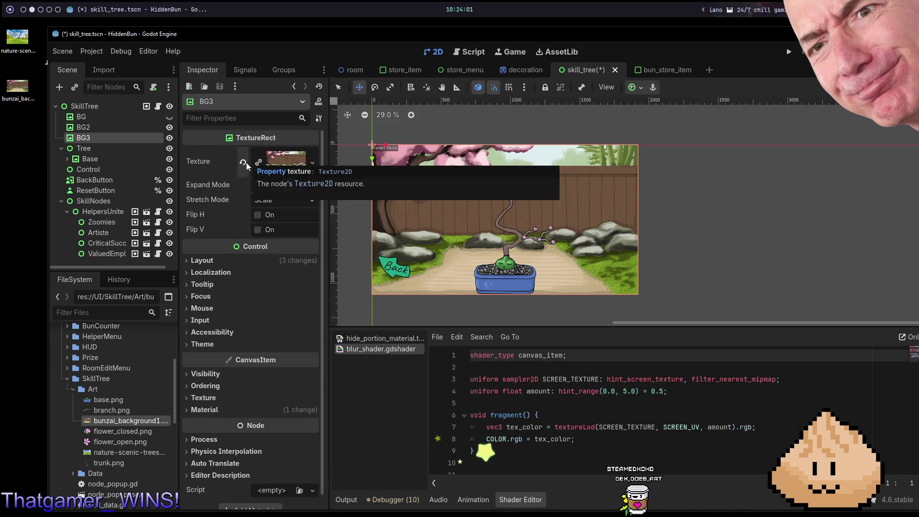
double_click(112, 127)
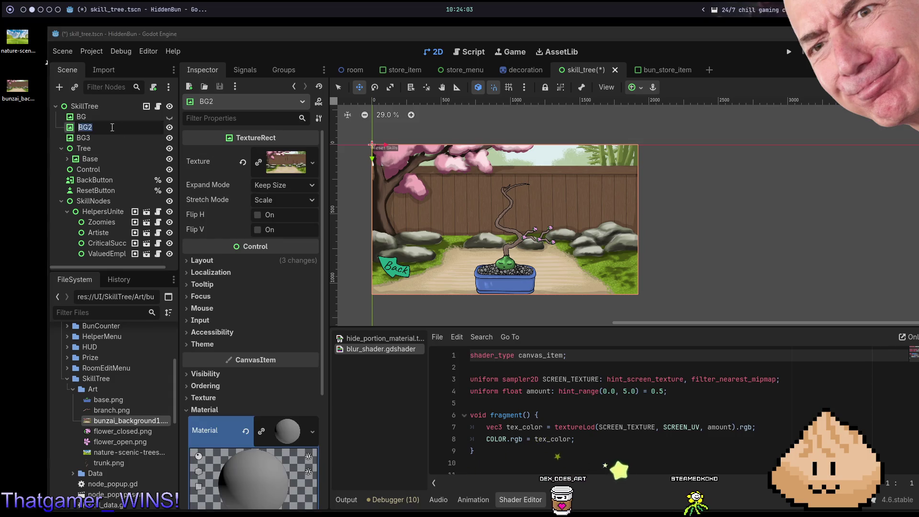
click(127, 137)
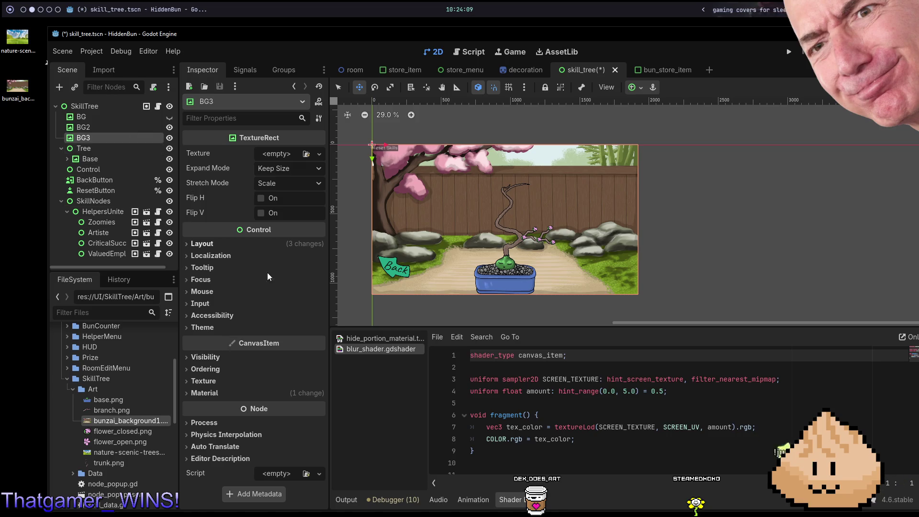
- Give BG3 the blur shader material in its Material slot
click(247, 393)
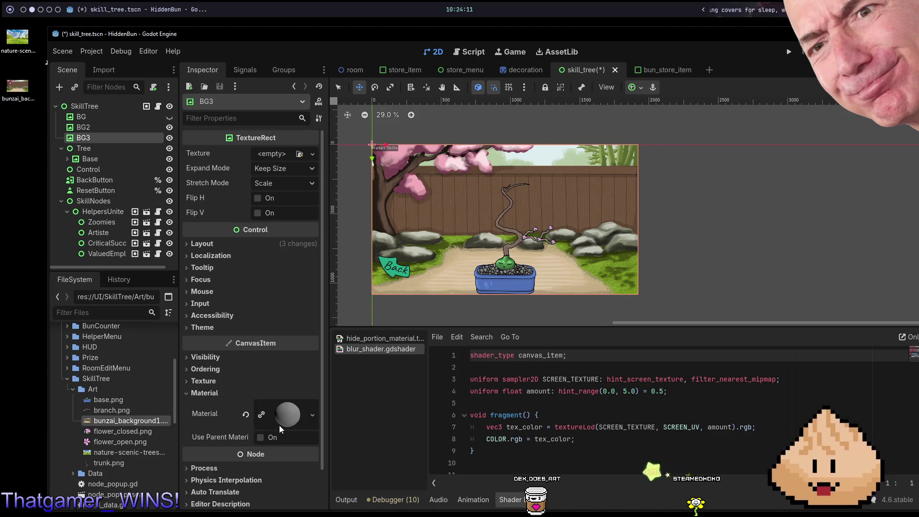
click(279, 424)
key(ctrl+z)
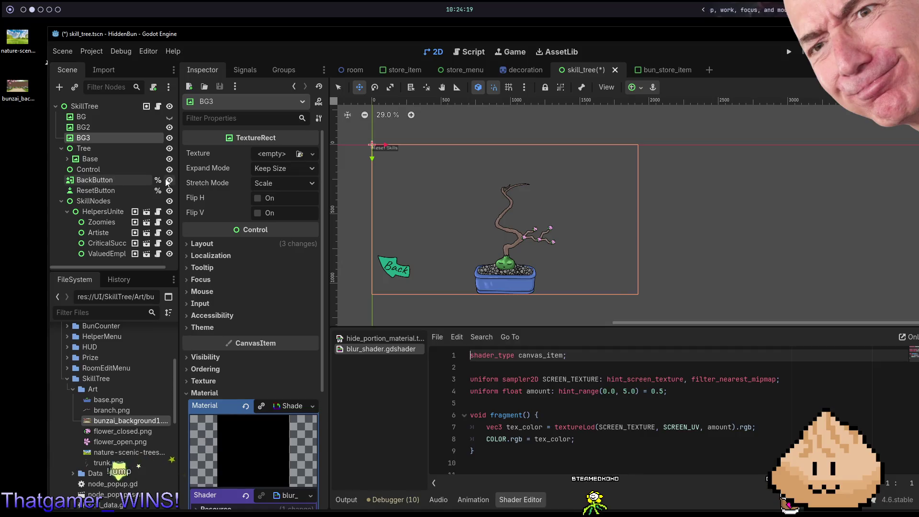
click(101, 131)
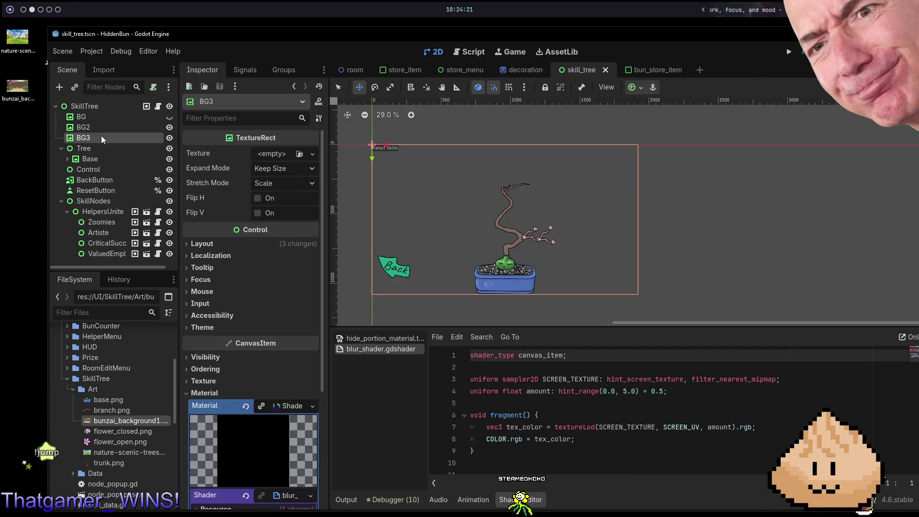
right_click(102, 137)
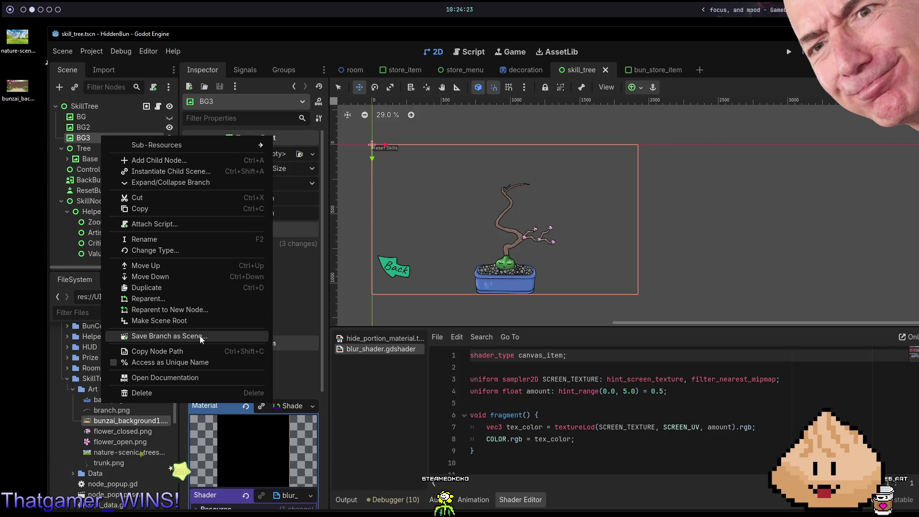
- Change BG3's node type to Control by searching 'contr', then inspect its material
click(179, 252)
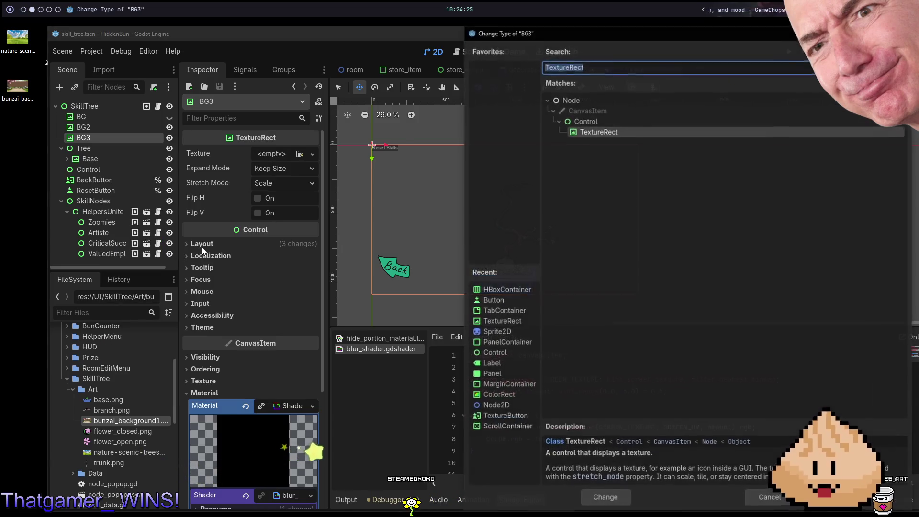
text(contr)
key(Return)
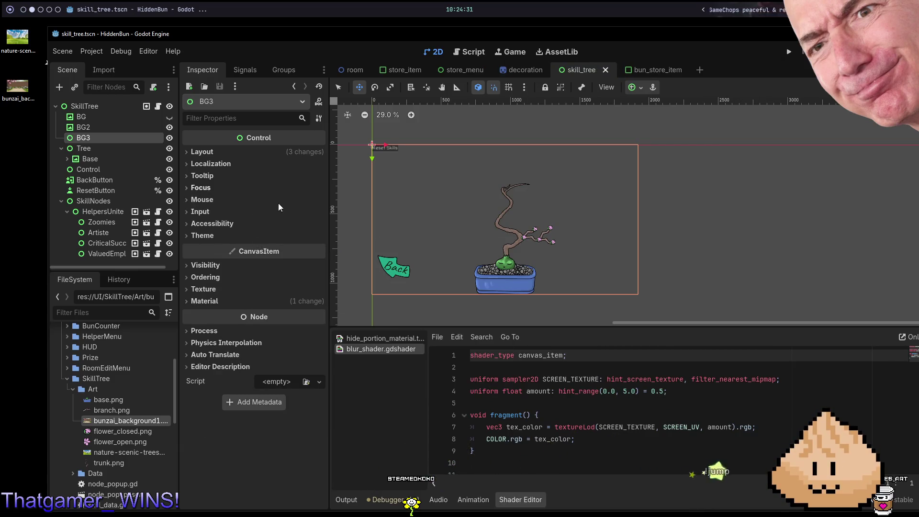
click(212, 302)
click(282, 315)
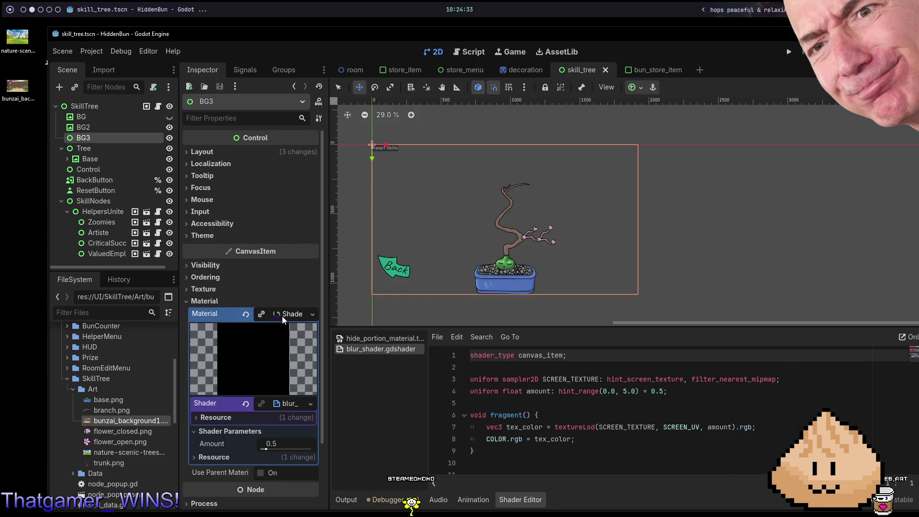
click(222, 154)
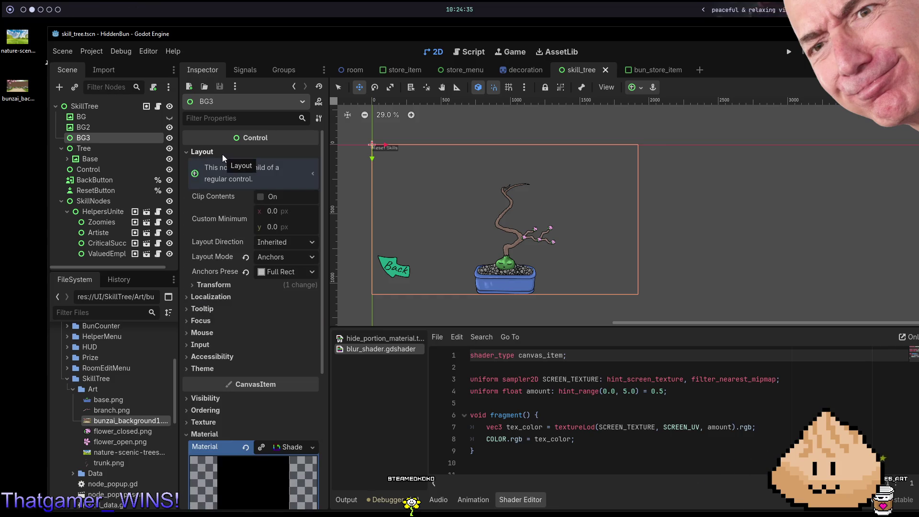
click(222, 154)
- Hide BG3 and clear the blur shader from BG2's material
click(169, 138)
click(169, 139)
click(169, 138)
click(143, 128)
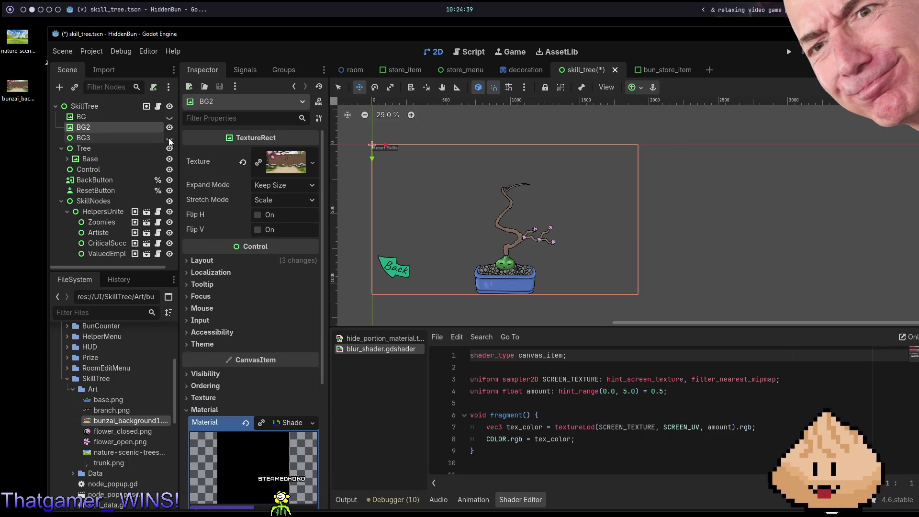
scroll(262, 360, down, 4)
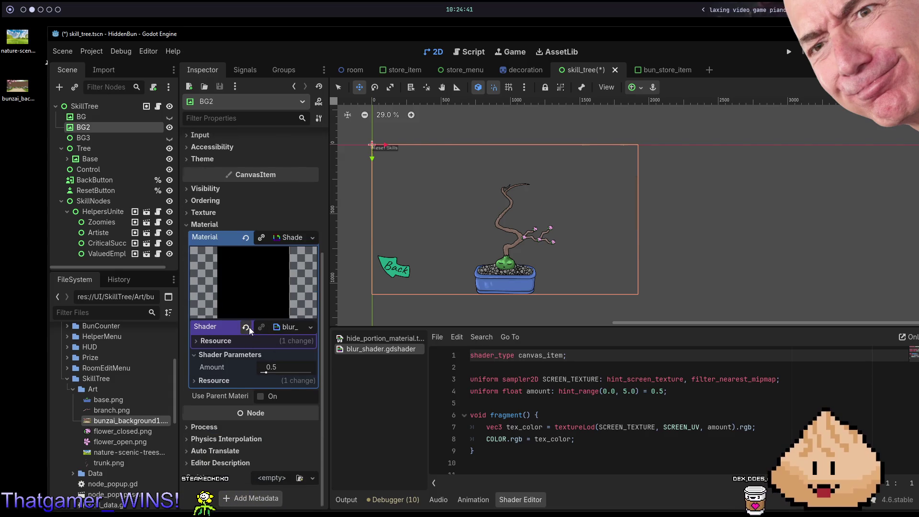
click(246, 327)
click(136, 139)
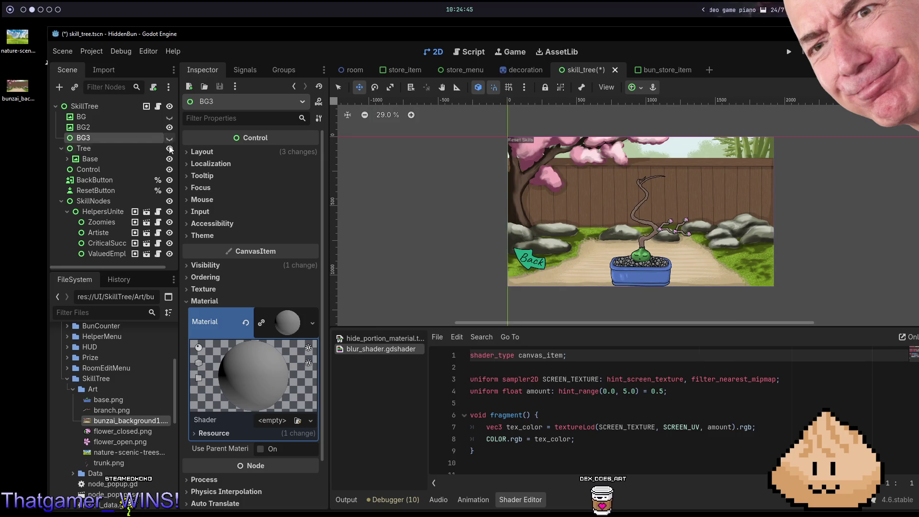
- Reassign blur_shader.gdshader to BG3's material and save the skill tree scene
scroll(234, 364, down, 2)
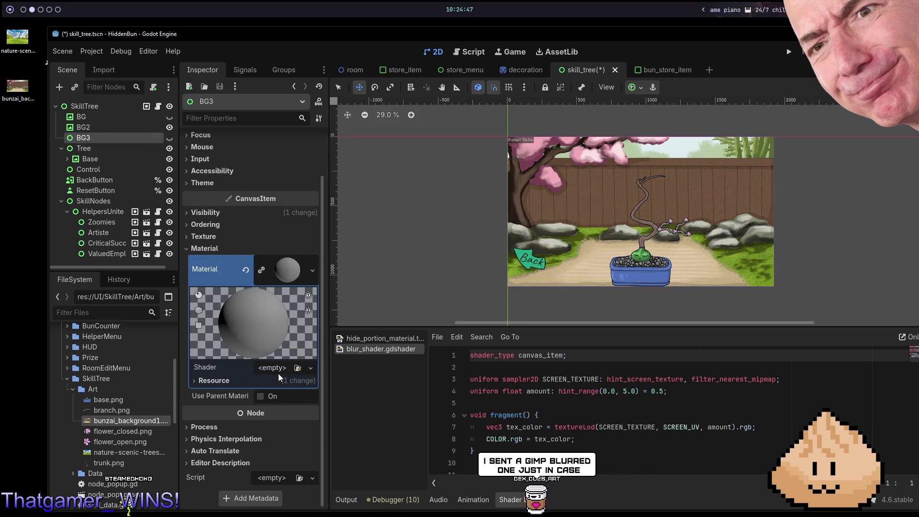
click(298, 368)
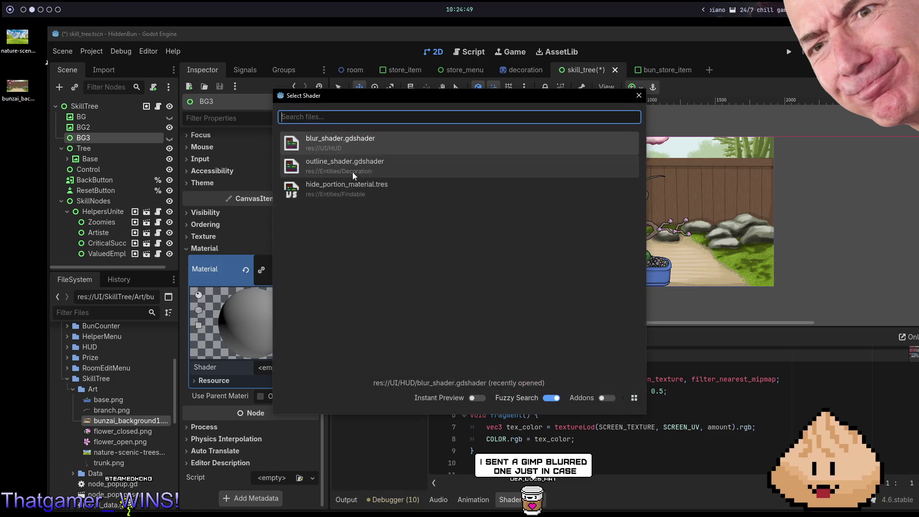
double_click(341, 142)
key(ctrl+s)
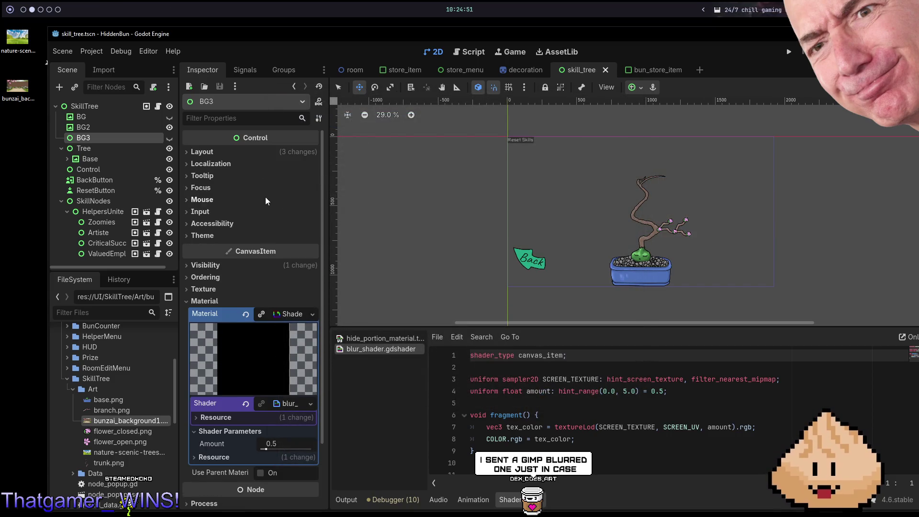
- Show BG3 again, then make BG2's material unique, remove it, and save
click(169, 139)
click(132, 128)
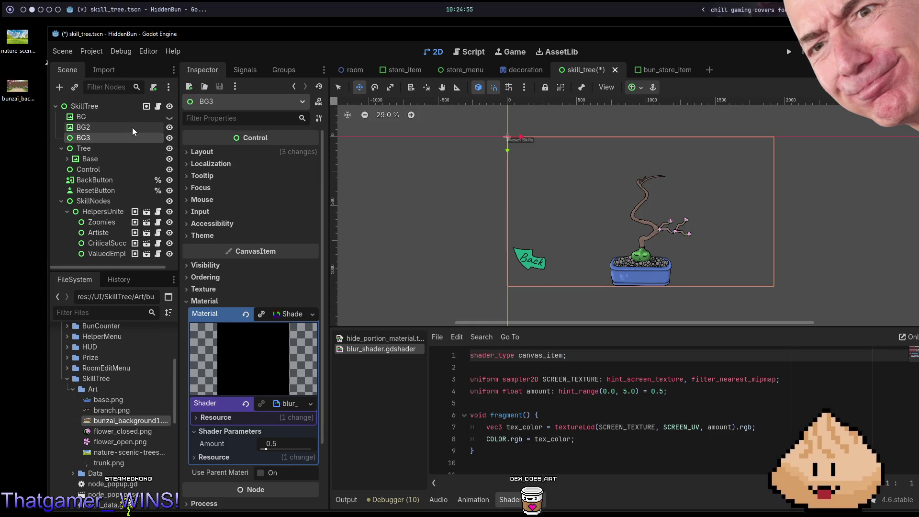
scroll(230, 230, down, 2)
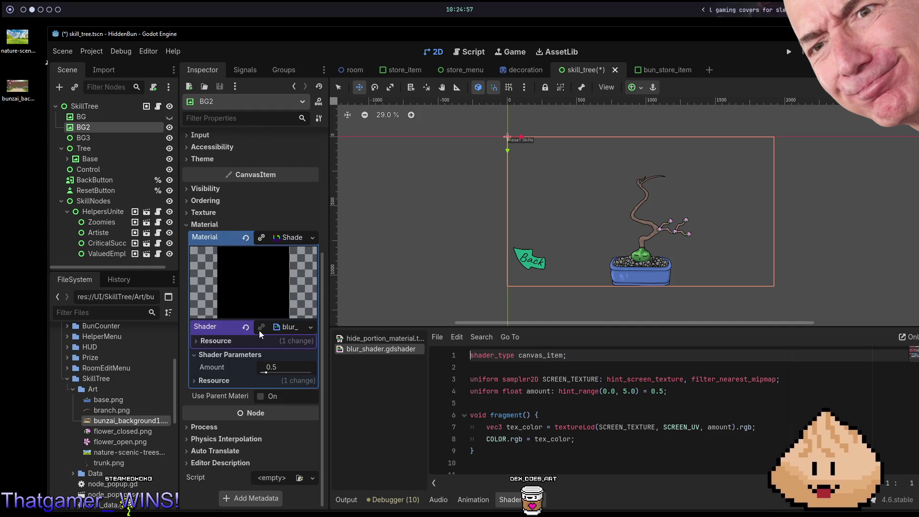
click(260, 238)
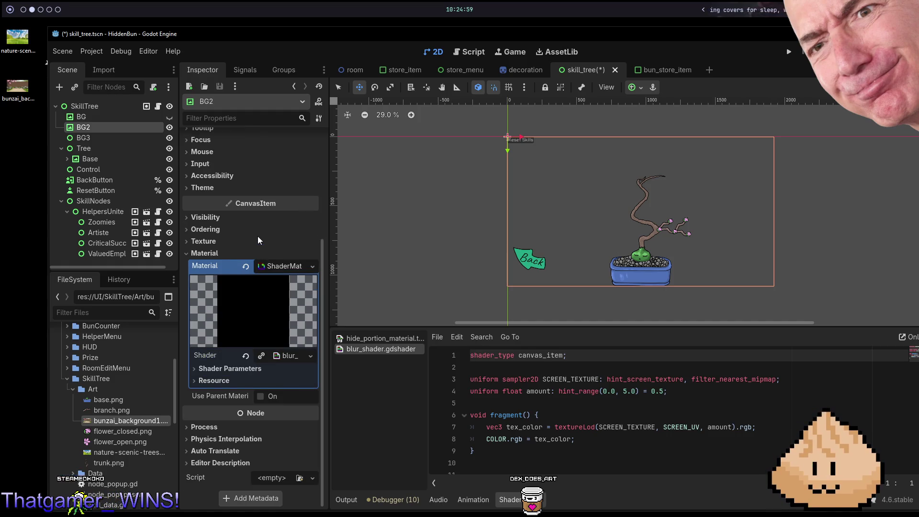
scroll(238, 237, up, 5)
key(ctrl+s)
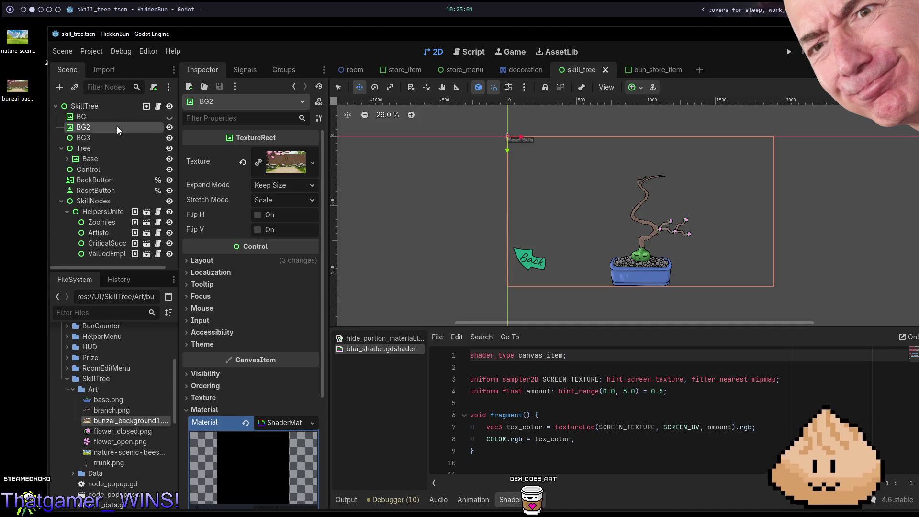
scroll(226, 297, down, 5)
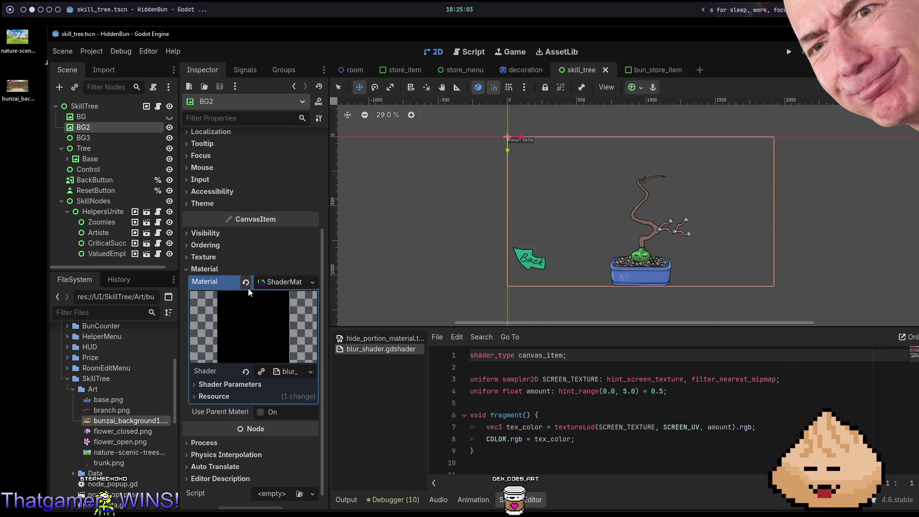
click(246, 283)
scroll(248, 213, up, 2)
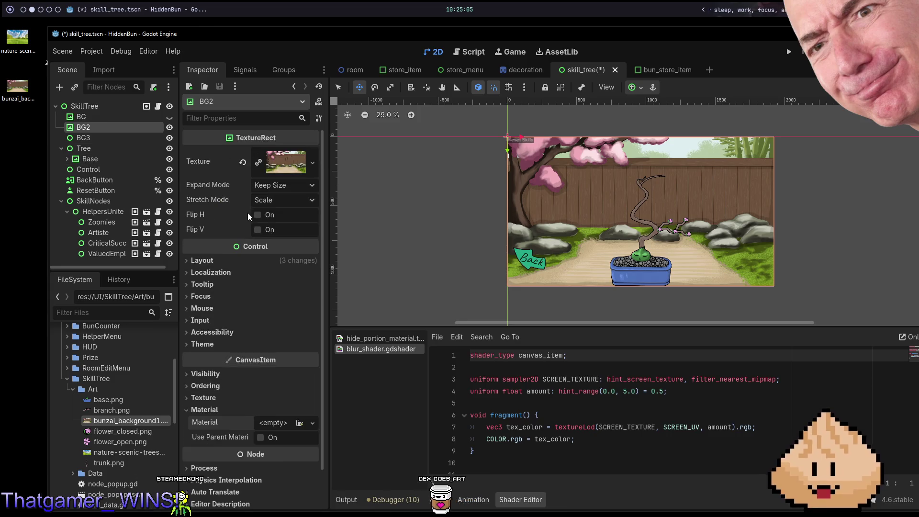
key(ctrl+s)
- Try blur Amount 2.906 and Full Rect anchors on BG3, then delete BG3
click(111, 138)
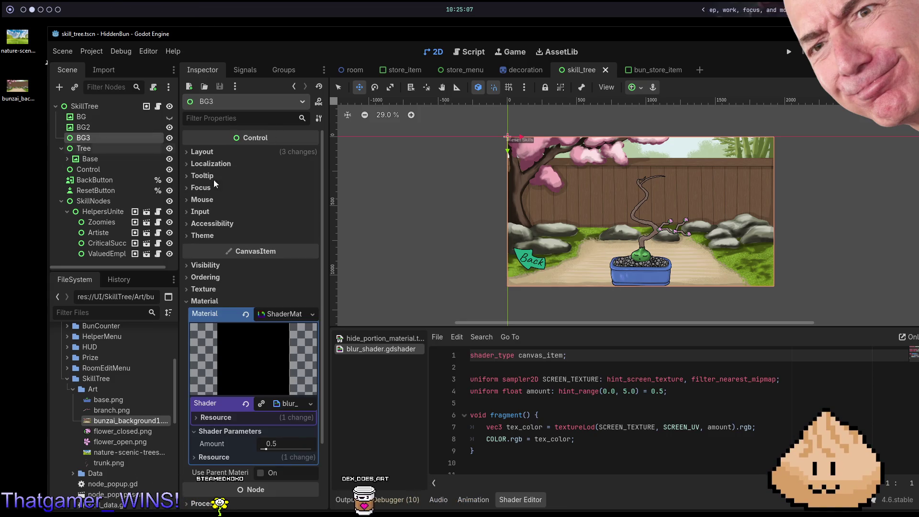
scroll(252, 354, down, 3)
drag(268, 370, 292, 373)
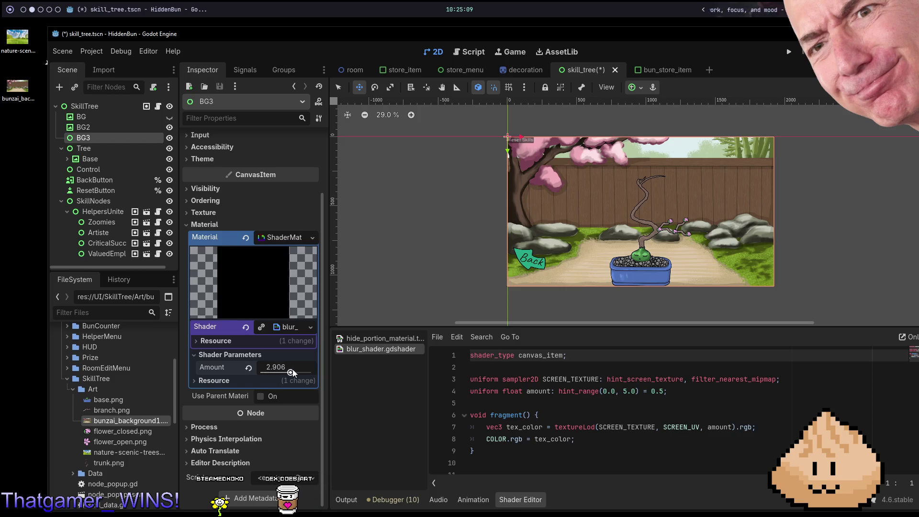
scroll(548, 191, up, 3)
click(634, 88)
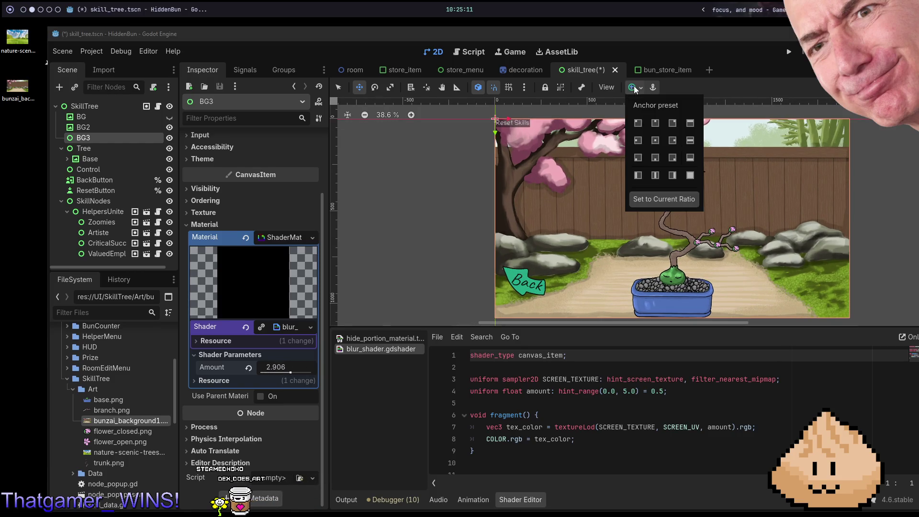
click(691, 177)
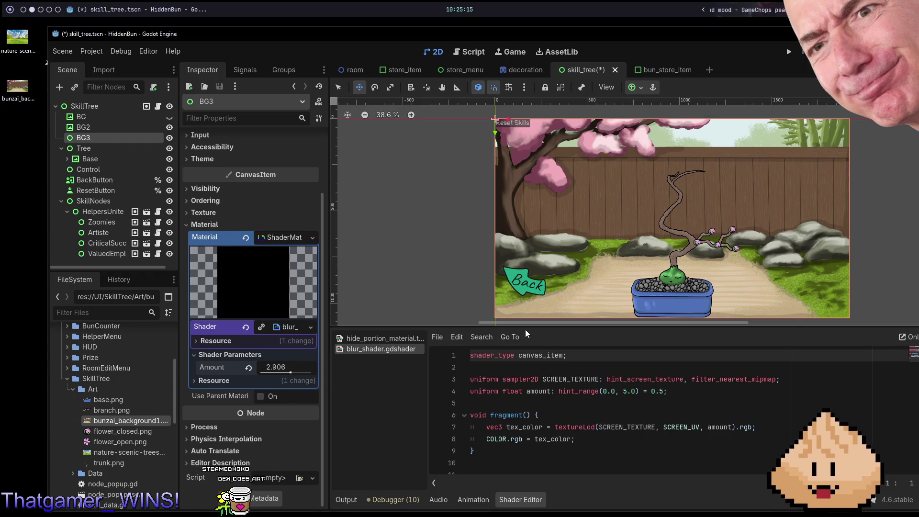
mouse_move(573, 261)
mouse_down()
mouse_move(527, 246)
mouse_move(573, 260)
mouse_up()
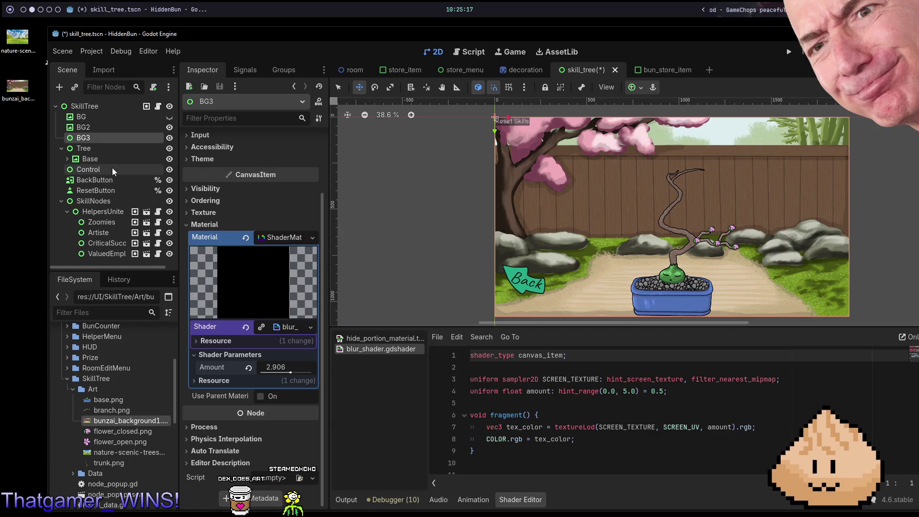
click(108, 137)
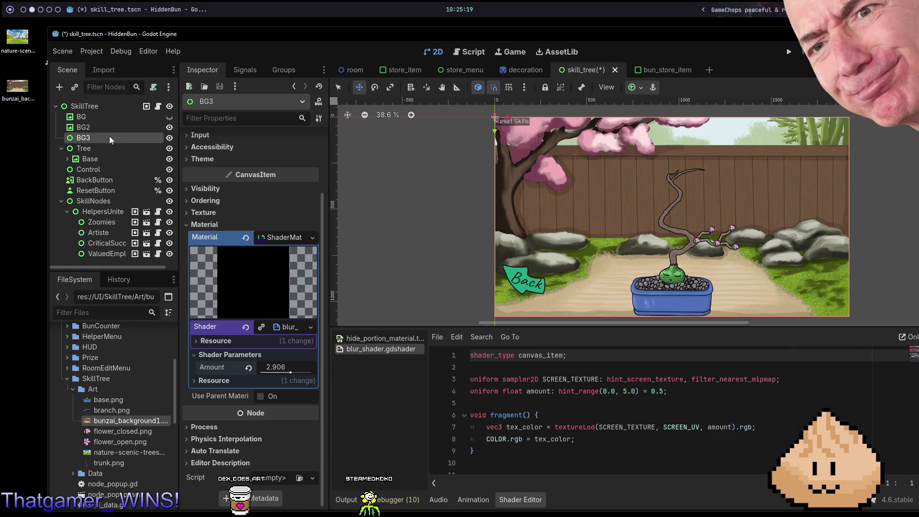
key(Delete)
click(427, 268)
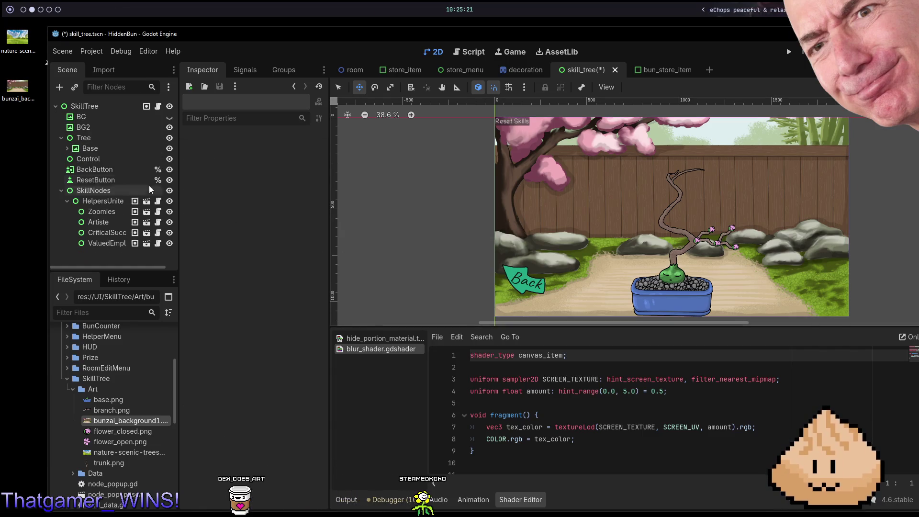
- Select BG2, switch to the room scene, then open HUD.tscn by searching 'hud'
click(101, 126)
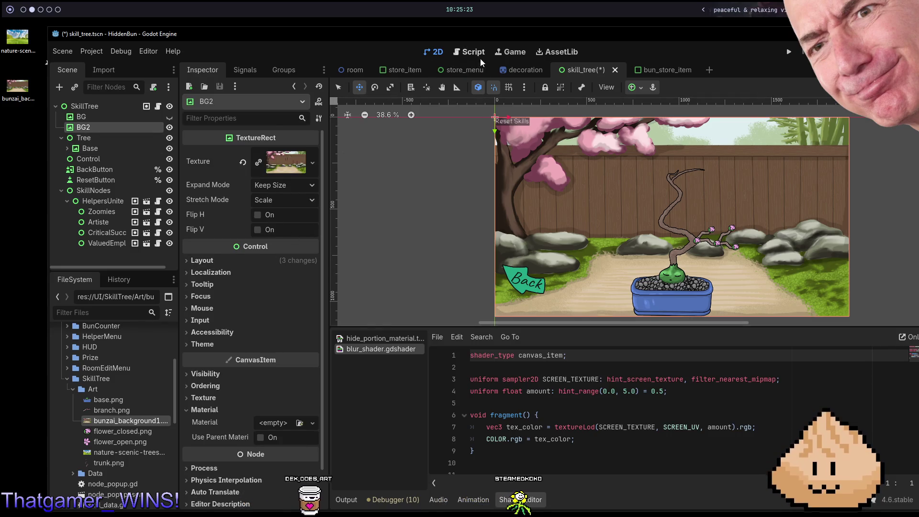
click(356, 67)
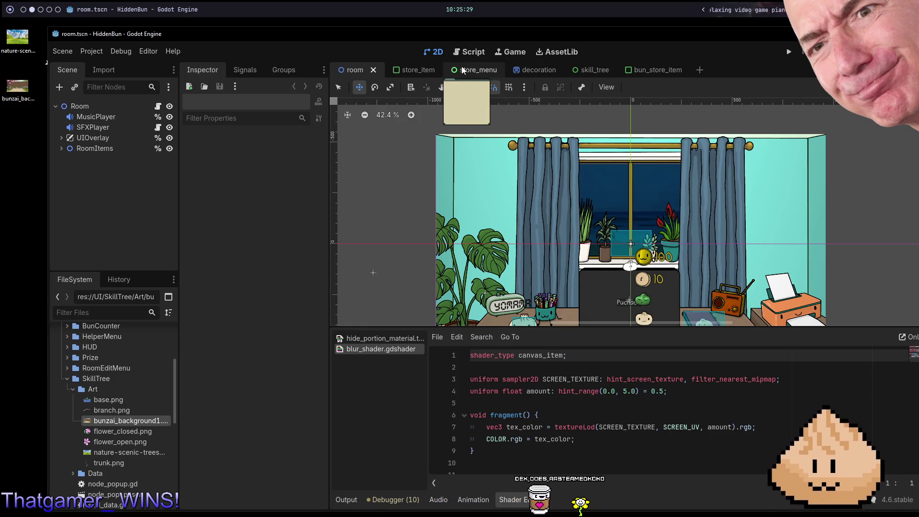
key(ctrl+shift+o)
text(hud)
key(Return)
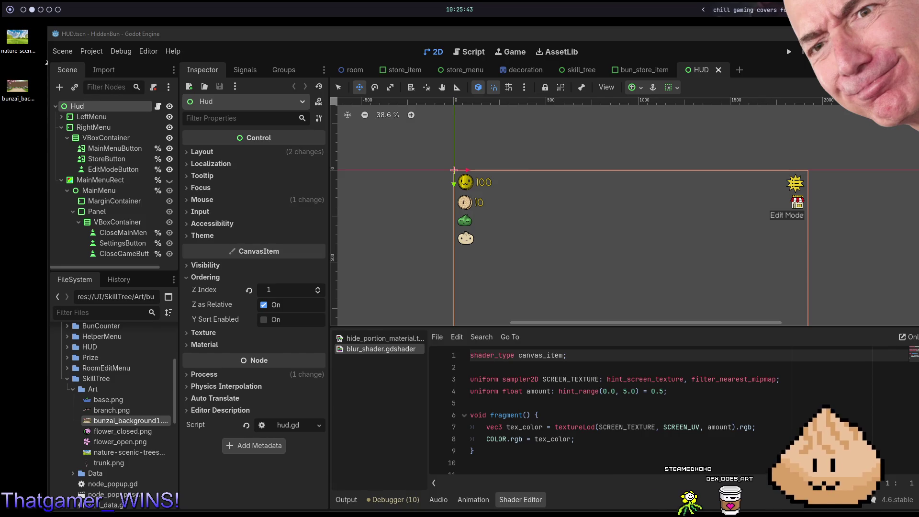
click(731, 47)
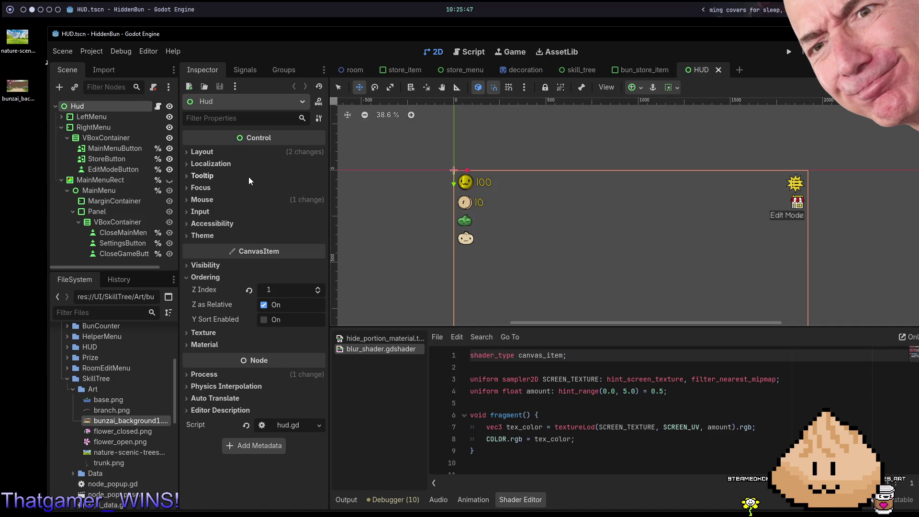
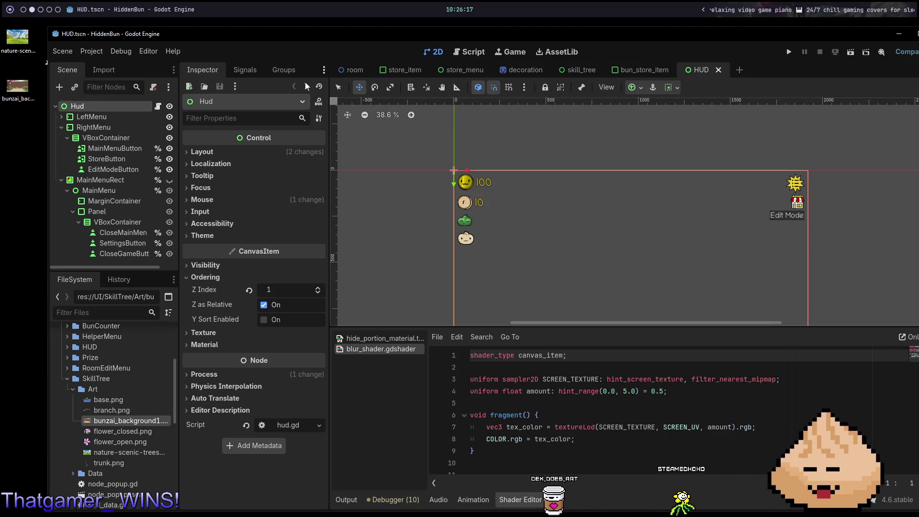
- Inspect the HUD's MainMenuRect and its blur ShaderMaterial settings
click(571, 71)
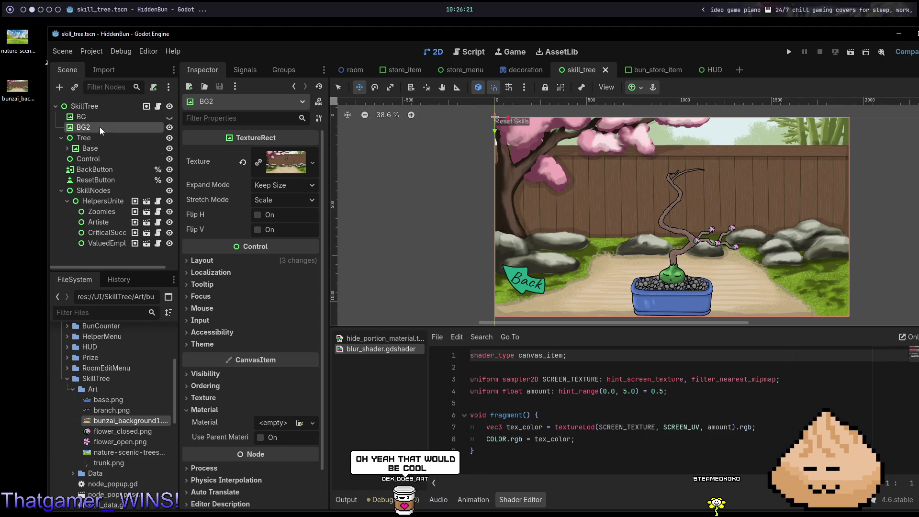
scroll(272, 340, down, 2)
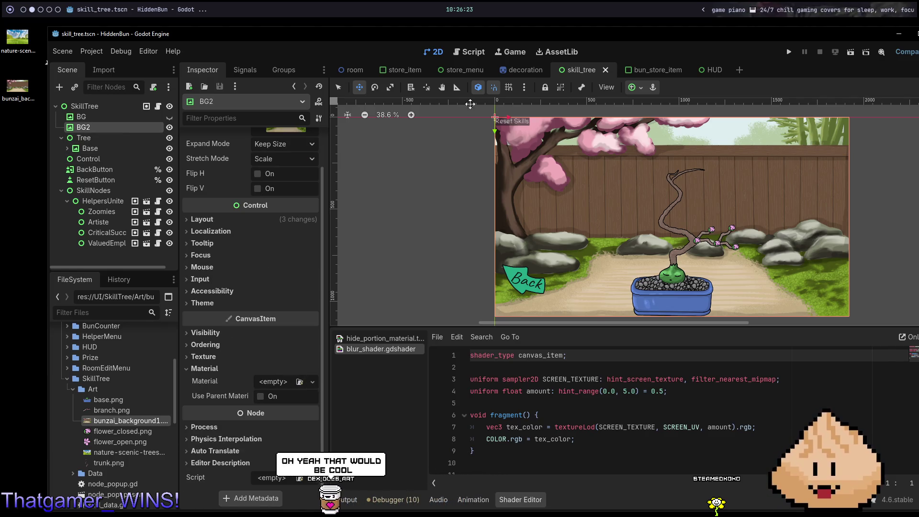
click(701, 70)
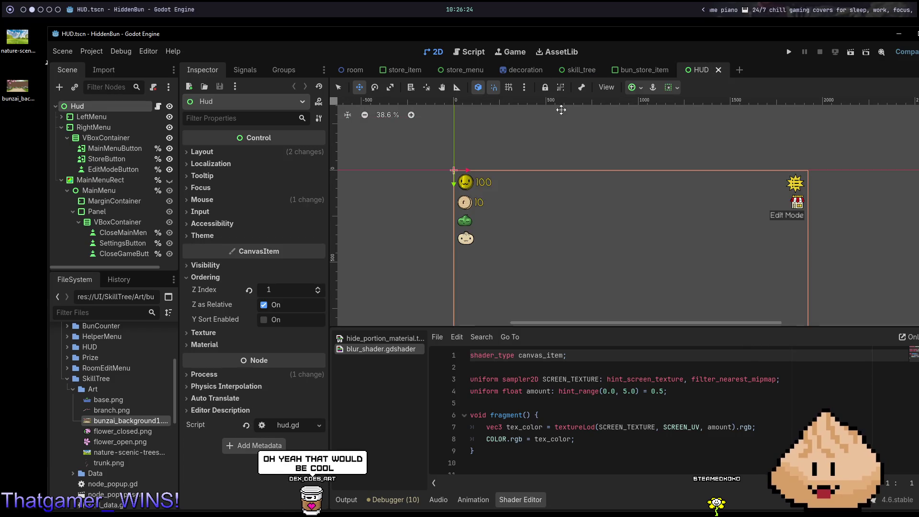
click(100, 180)
scroll(229, 292, down, 8)
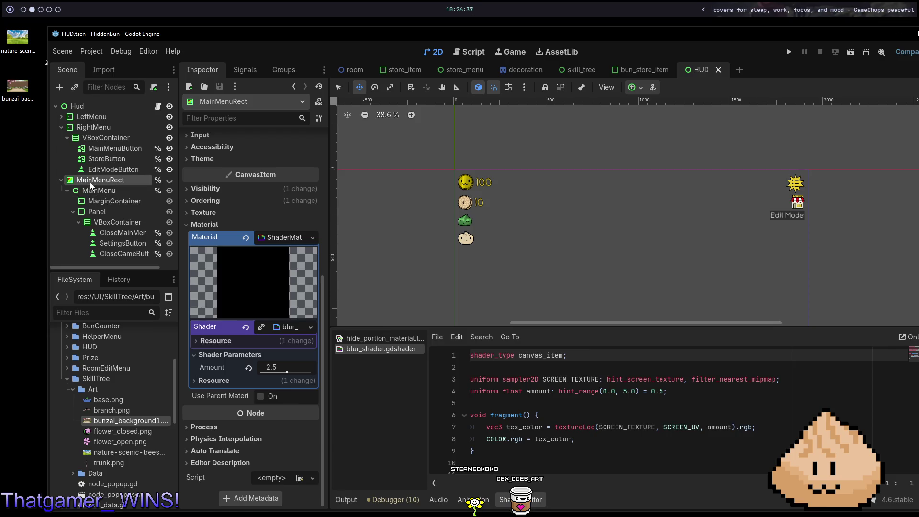
scroll(249, 163, up, 5)
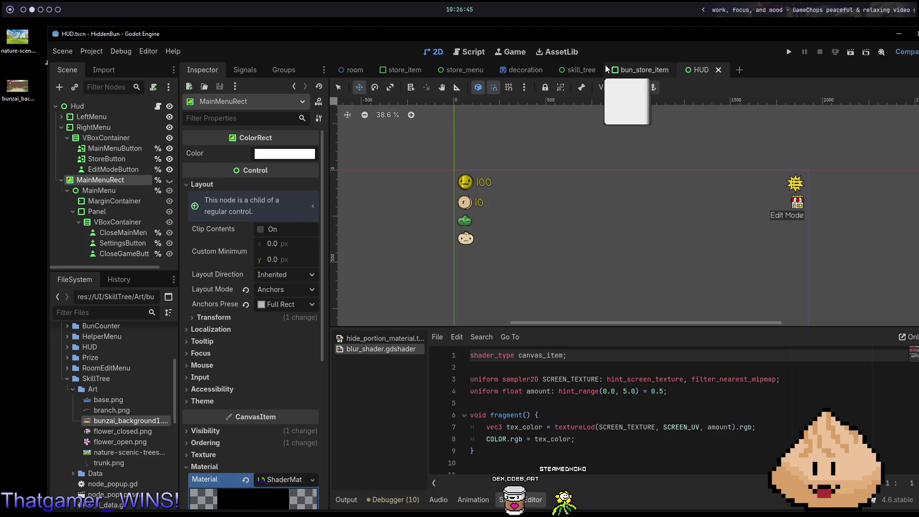
- Cycle through the room and bun_store_item scenes back to skill_tree's SkillTree root
click(349, 68)
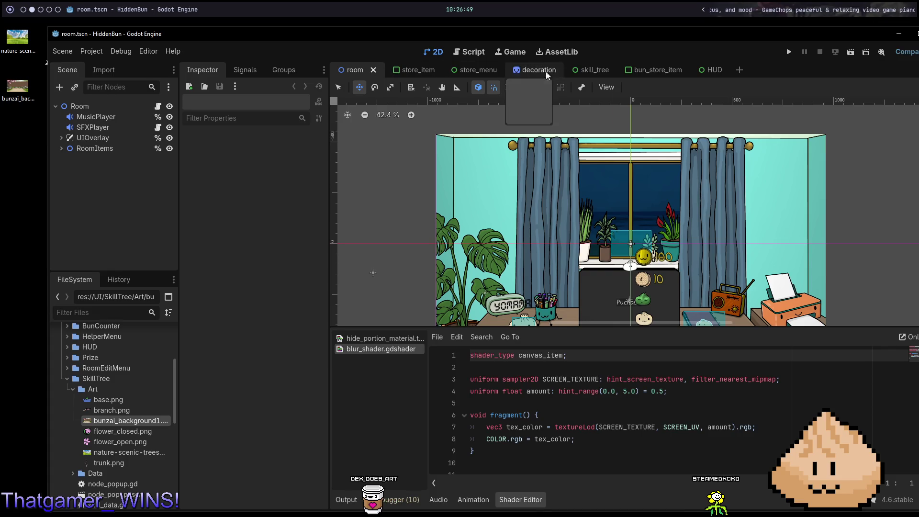
click(645, 67)
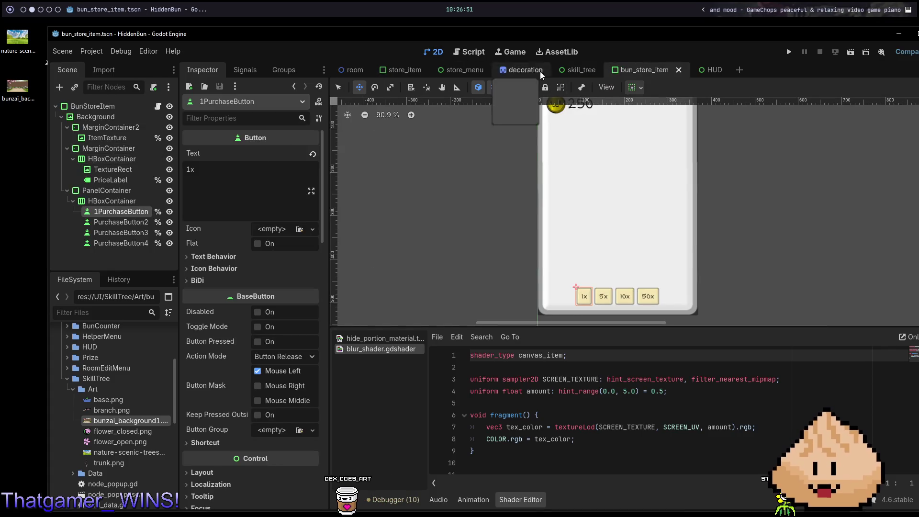
click(581, 70)
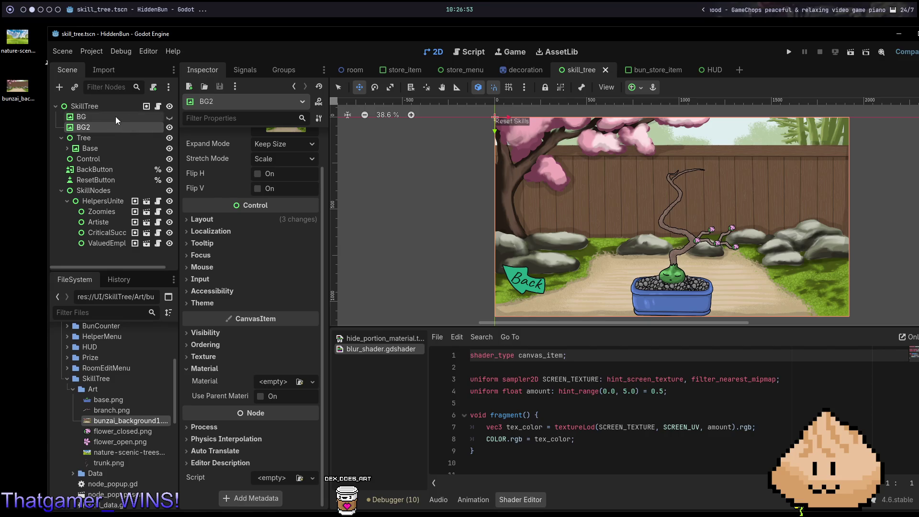
right_click(119, 109)
- Add a ColorRect child to SkillTree and place it right below BG, with BG2 nested inside
click(185, 134)
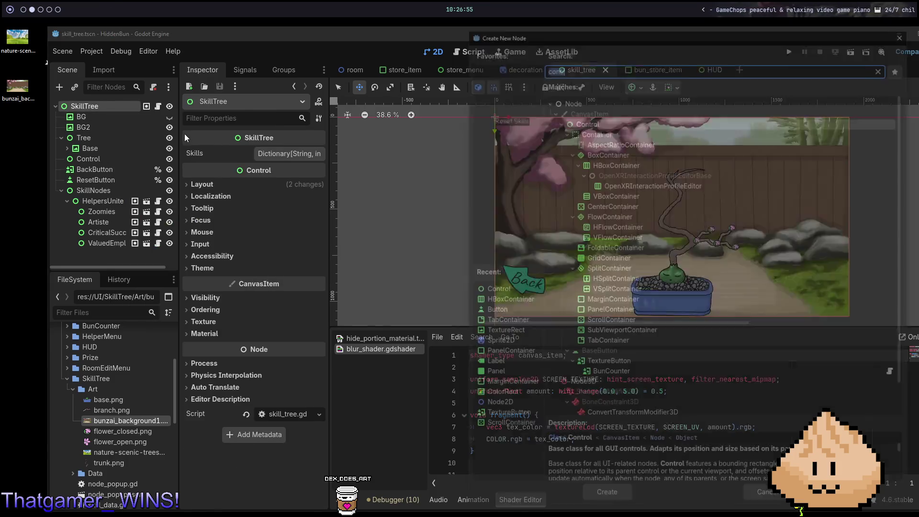
text(colorrect)
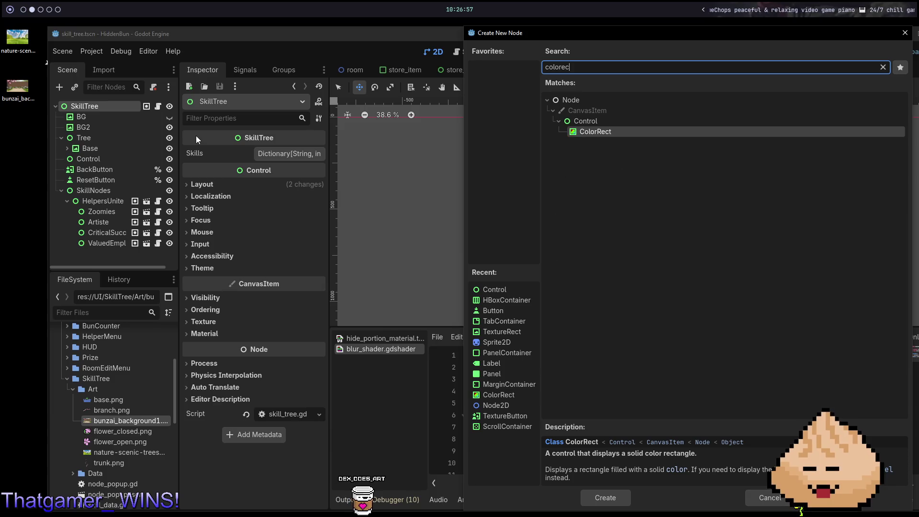
key(Return)
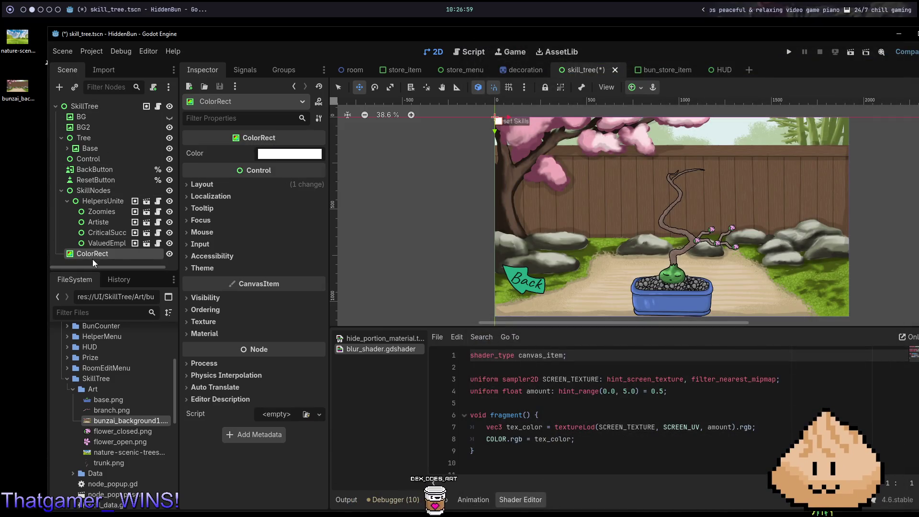
mouse_move(91, 249)
mouse_down()
mouse_move(100, 122)
mouse_move(85, 124)
mouse_move(99, 128)
mouse_up()
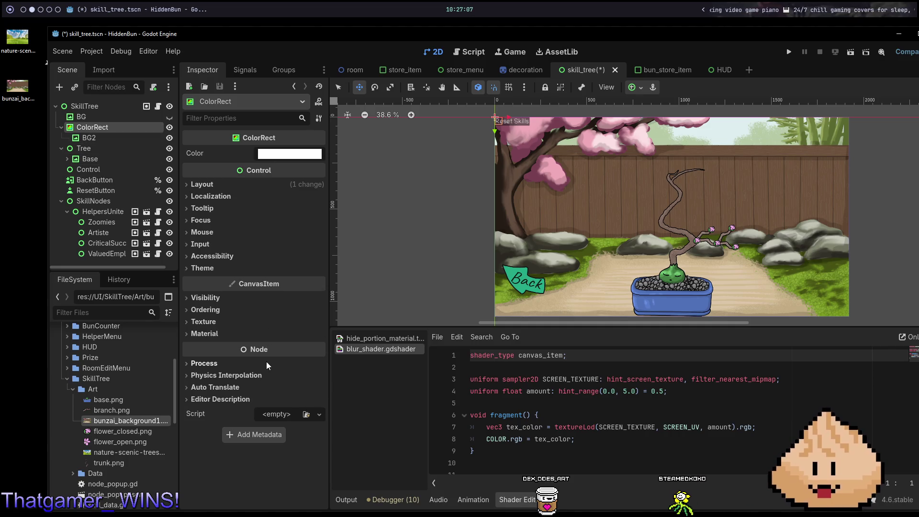
- Give the ColorRect a new ShaderMaterial using blur_shader.gdshader
click(211, 334)
click(308, 347)
key(Escape)
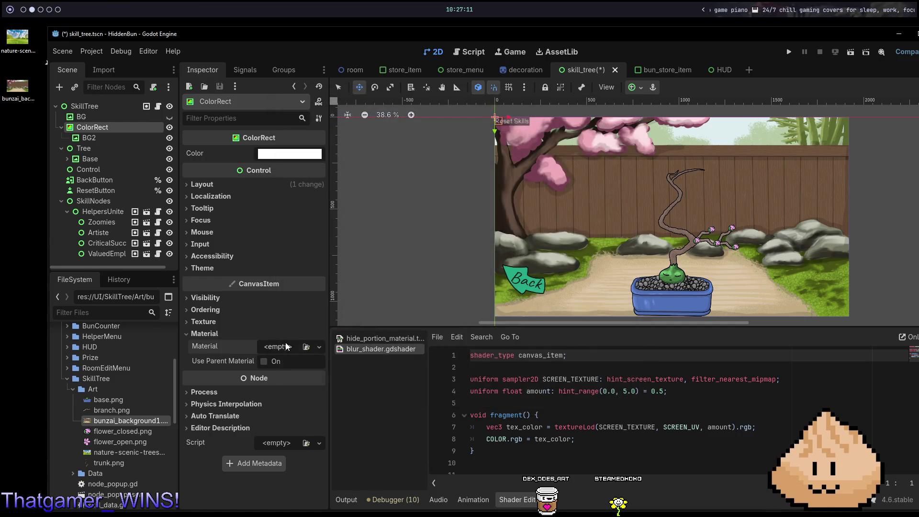
click(286, 347)
click(278, 381)
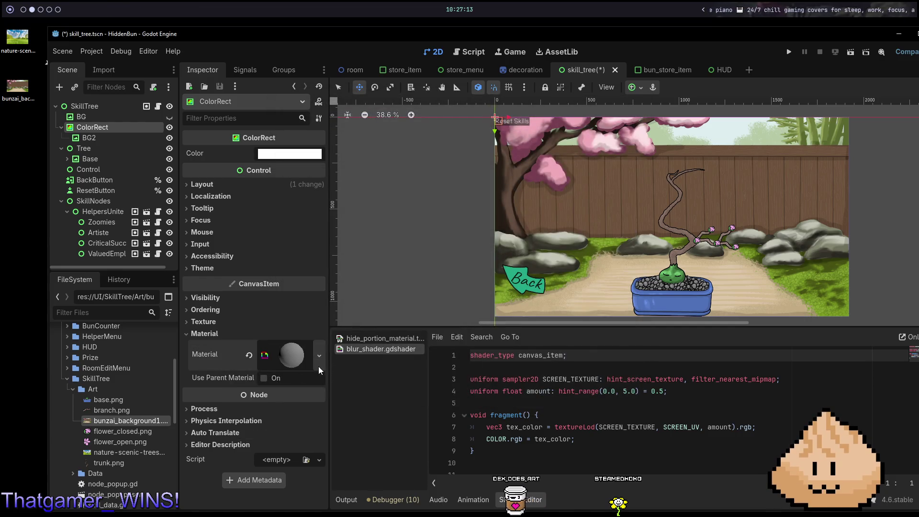
click(292, 355)
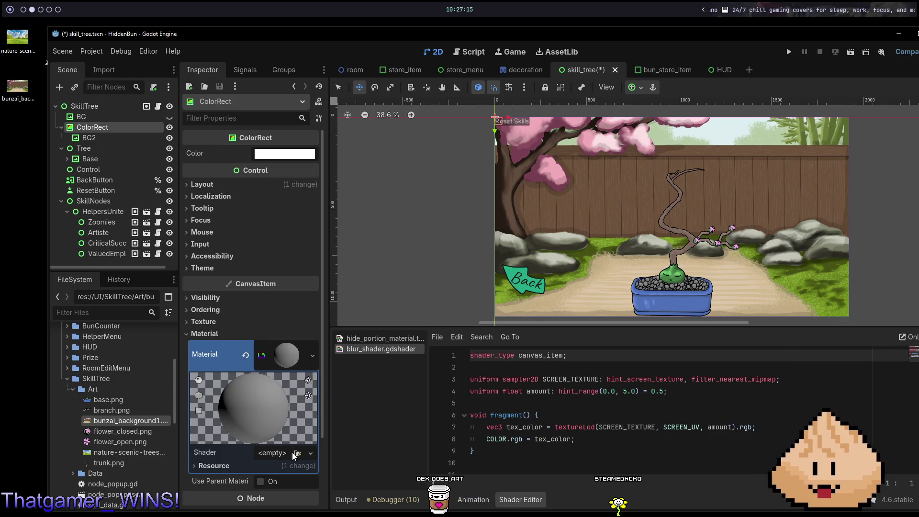
click(297, 454)
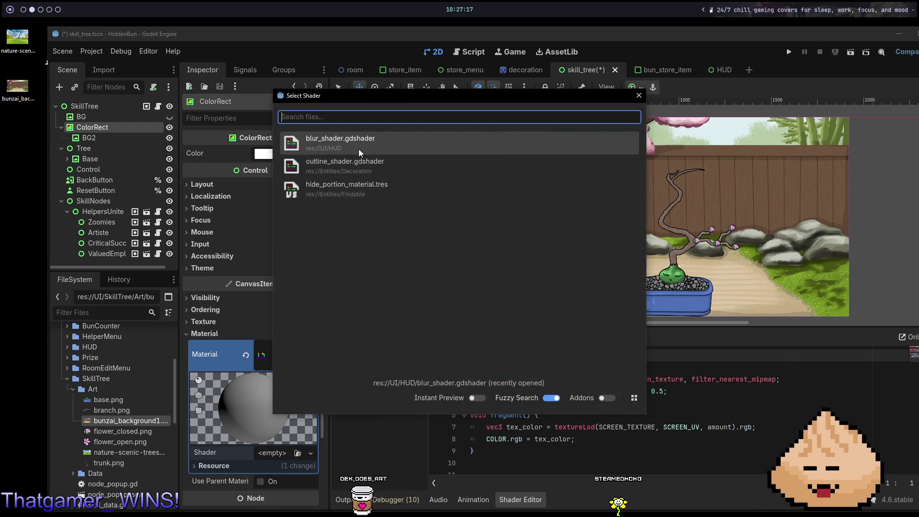
double_click(359, 149)
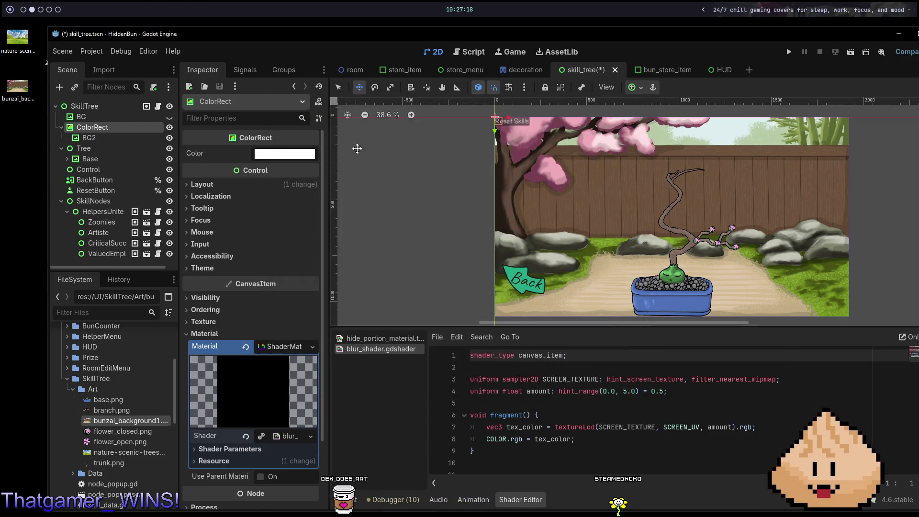
- Set the blur shader's Amount to 5.0 and save the skill_tree scene
click(286, 439)
click(237, 464)
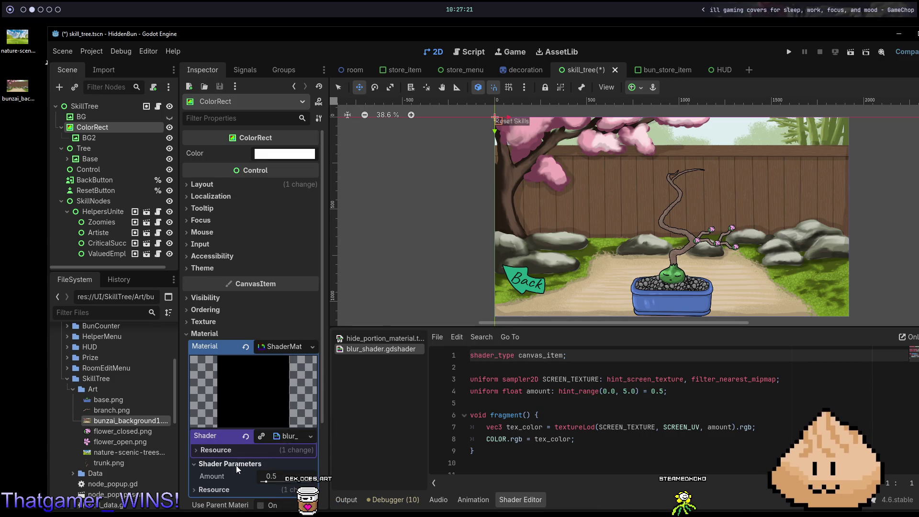
drag(269, 482, 271, 482)
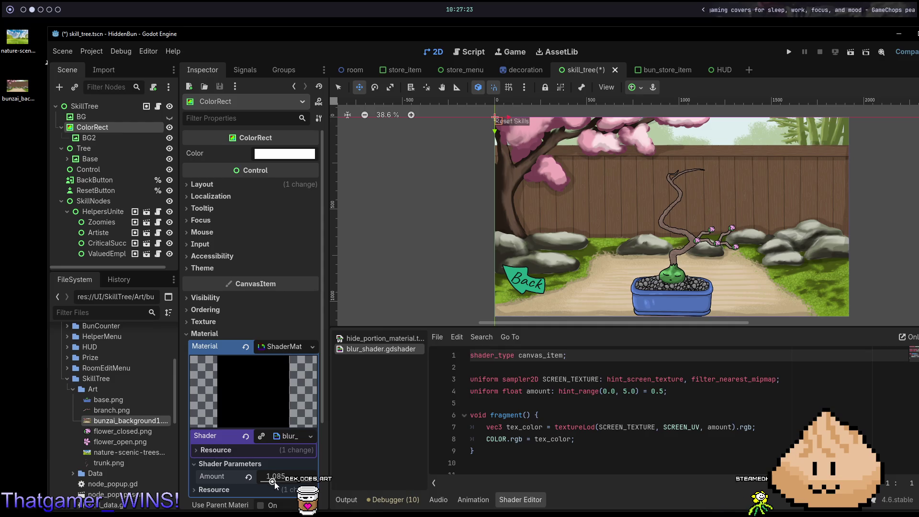
key(ctrl+s)
click(88, 138)
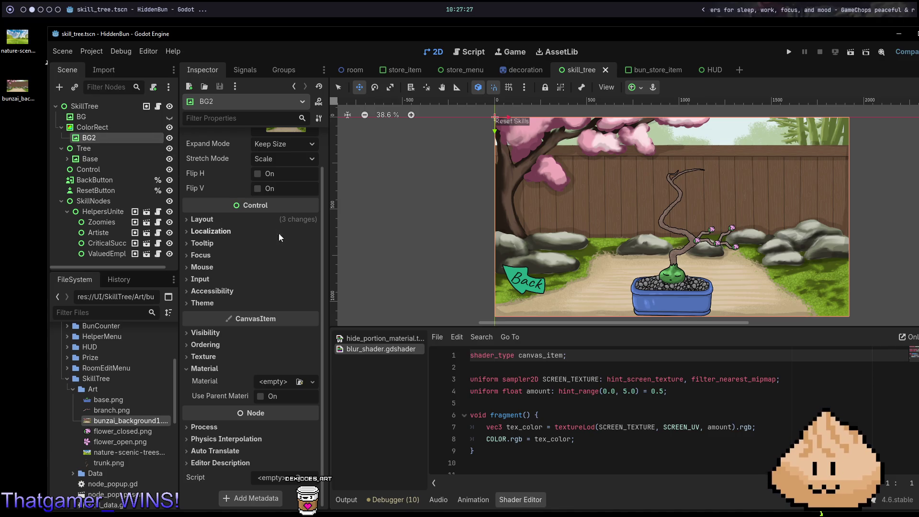
click(99, 128)
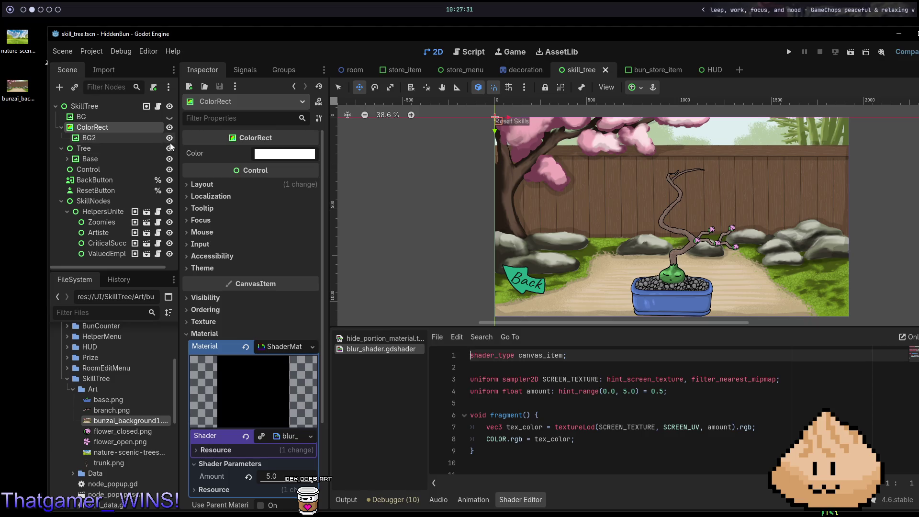
- Hide BG2 and stretch ColorRect to the full 1920×1080 canvas with Full Rect anchors
click(169, 139)
click(636, 87)
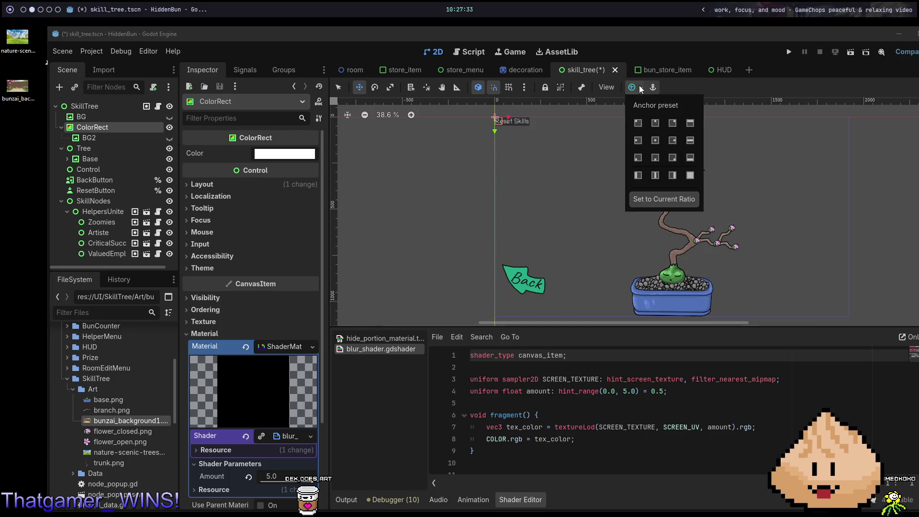
click(690, 175)
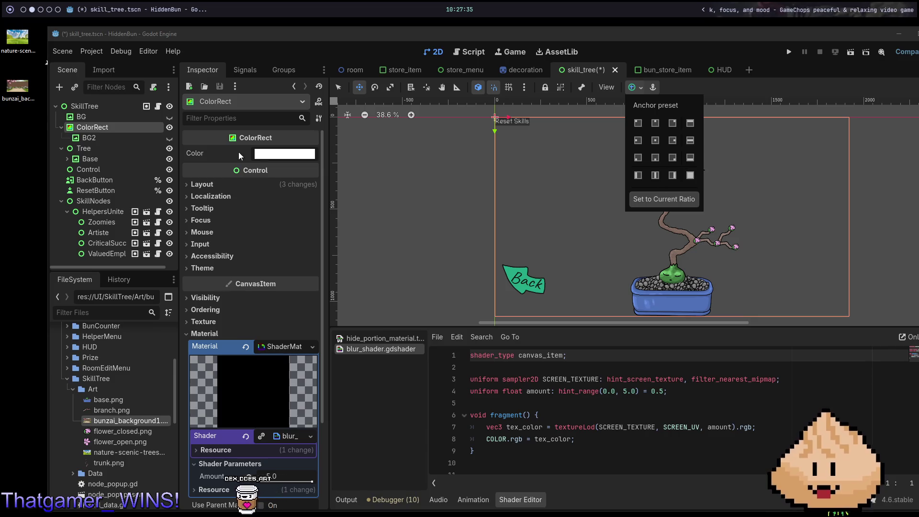
click(226, 185)
click(252, 317)
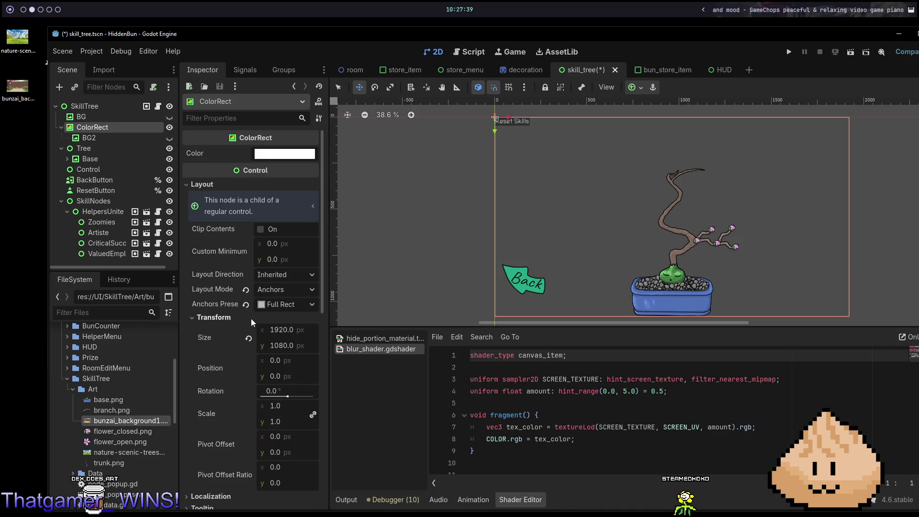
click(249, 331)
click(633, 88)
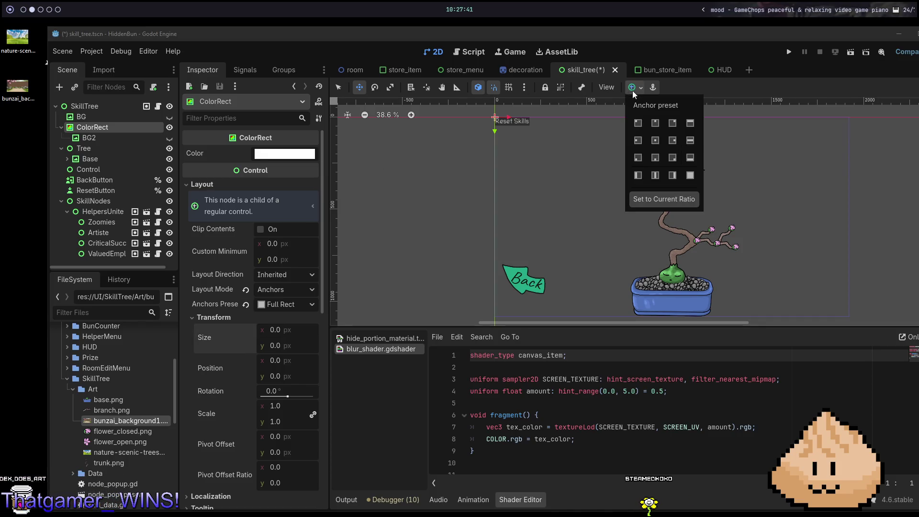
click(688, 175)
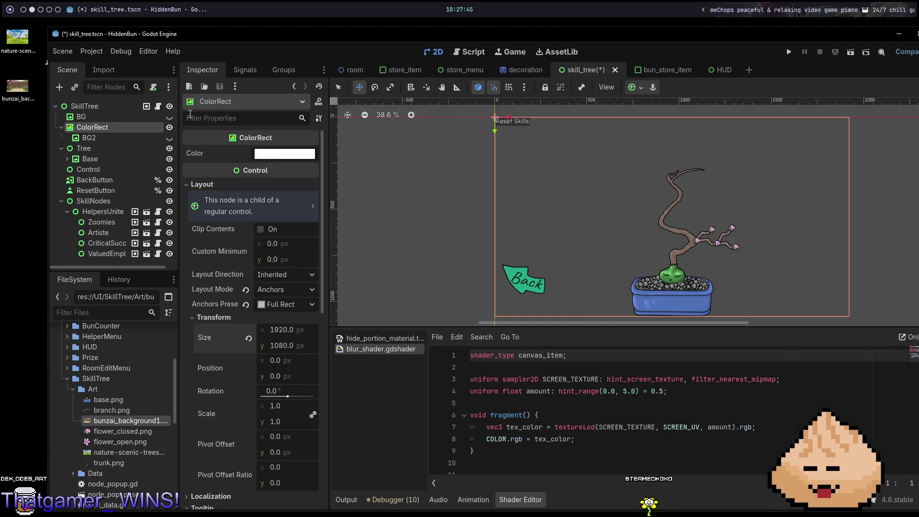
- Move BG2 out of ColorRect to sit between ColorRect and Tree
click(125, 138)
drag(124, 138, 82, 147)
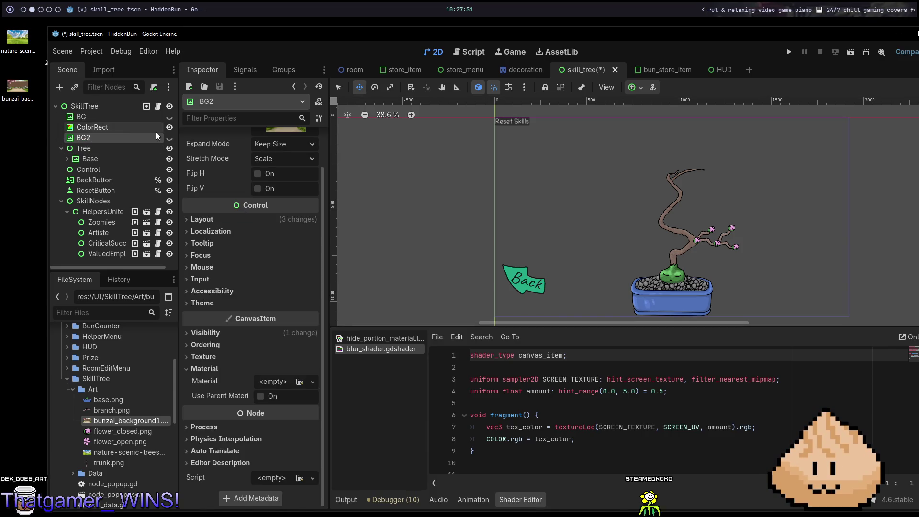
click(119, 125)
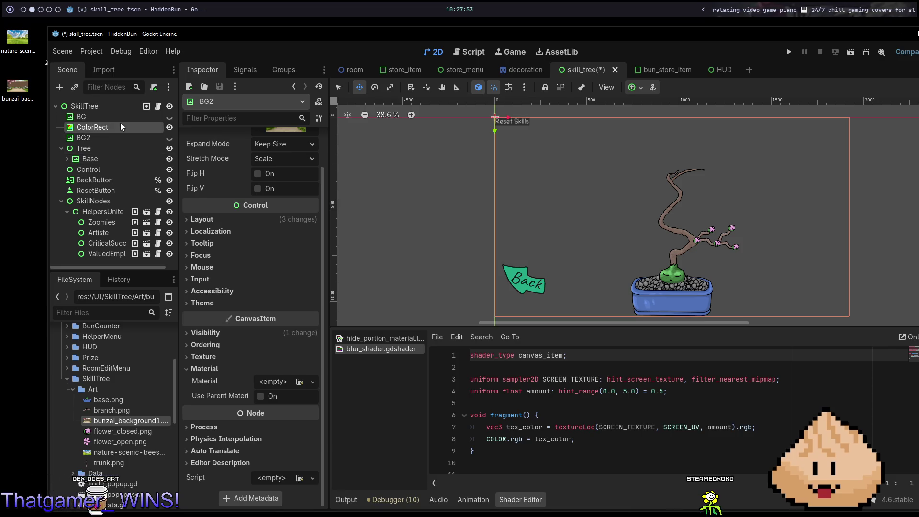
- Check the blurred ColorRect's ordering and visibility settings, then delete it
scroll(240, 288, down, 5)
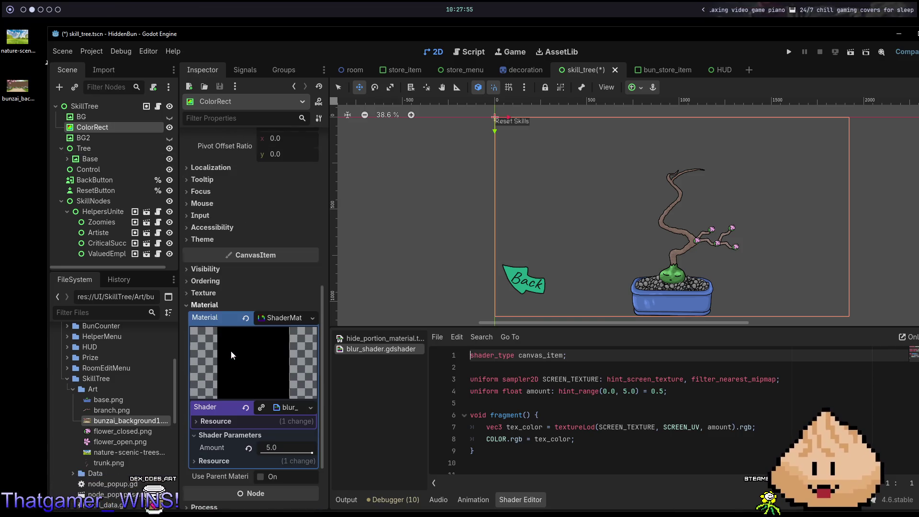
click(215, 282)
click(215, 281)
click(213, 269)
click(214, 270)
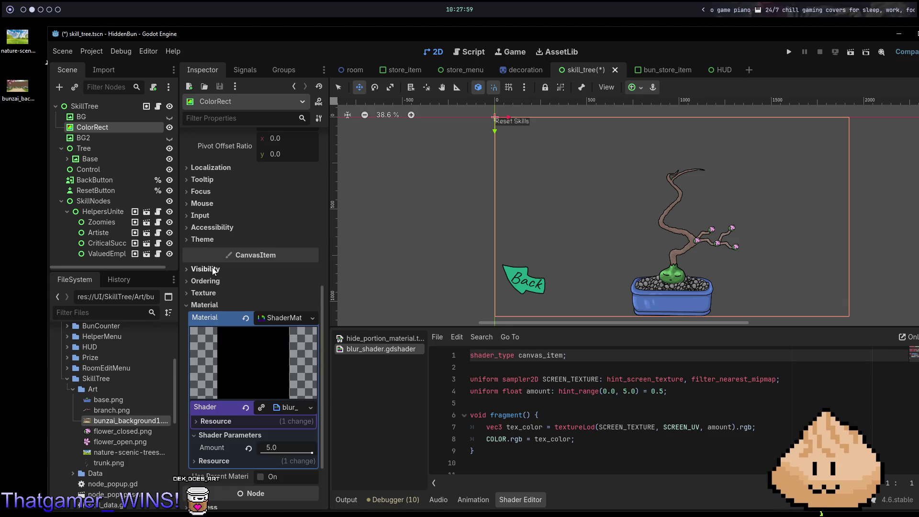
click(169, 128)
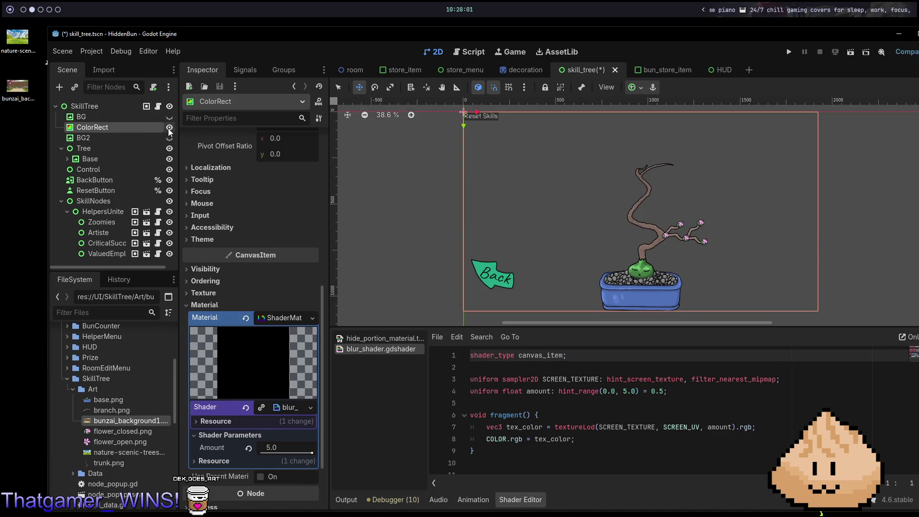
double_click(141, 128)
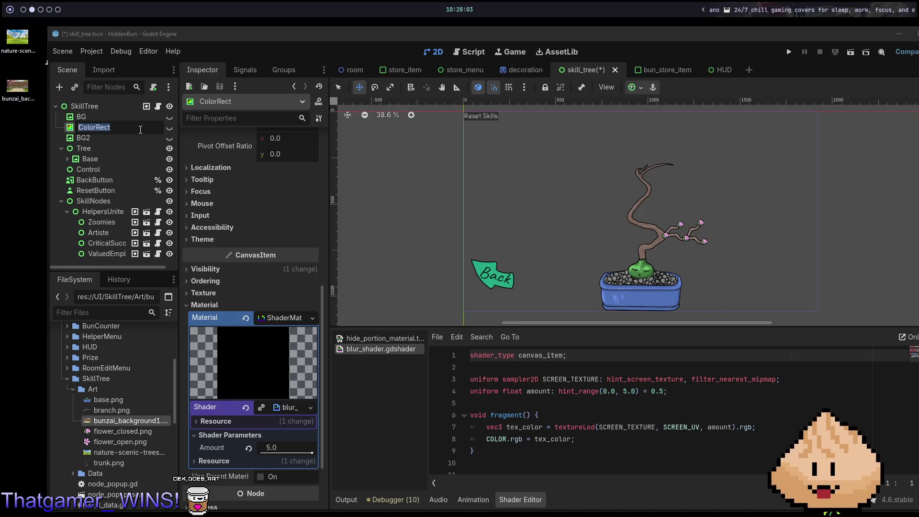
key(Delete)
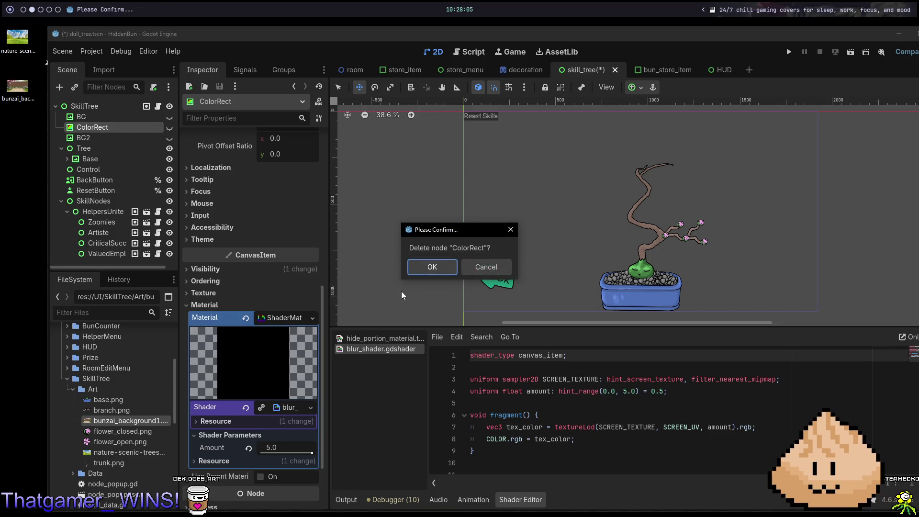
click(433, 266)
- Add a fresh ColorRect node under SkillTree
click(116, 102)
key(ctrl+a)
text(col)
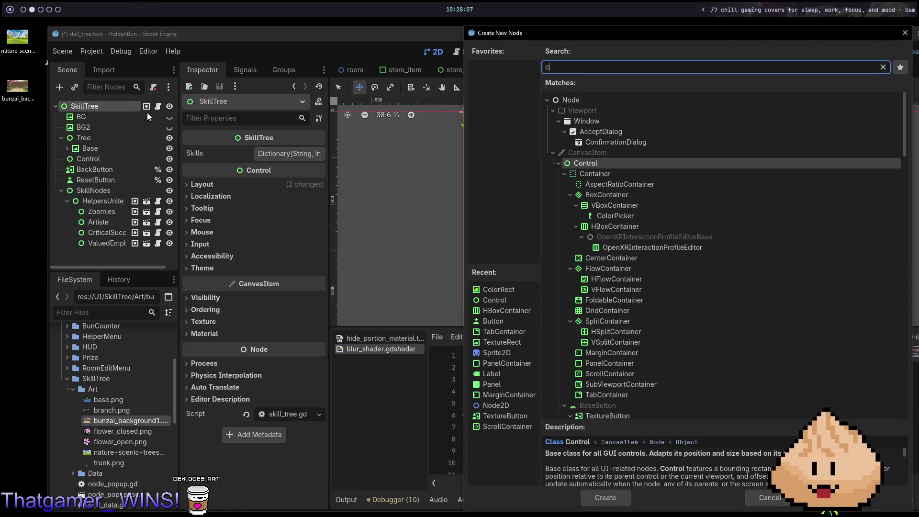
key(Return)
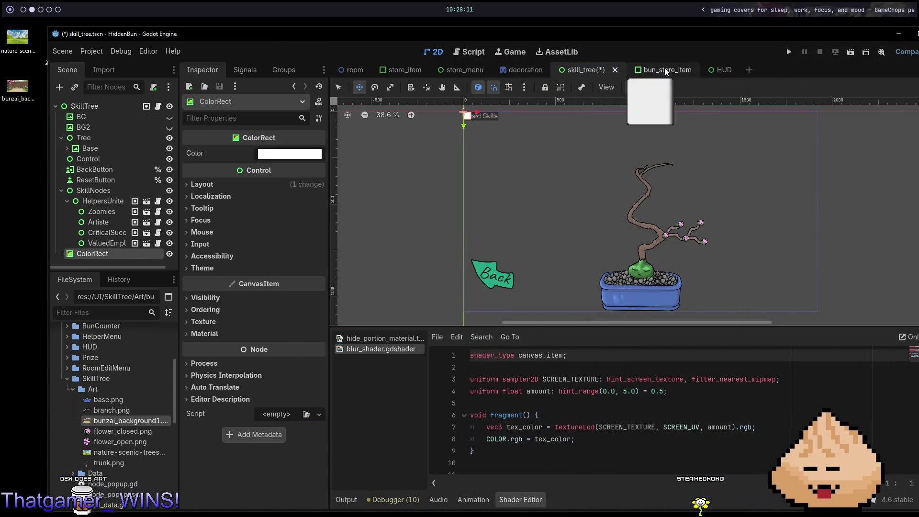
- Make the new ColorRect Full Rect and place it below BG with BG2 nested inside
click(638, 88)
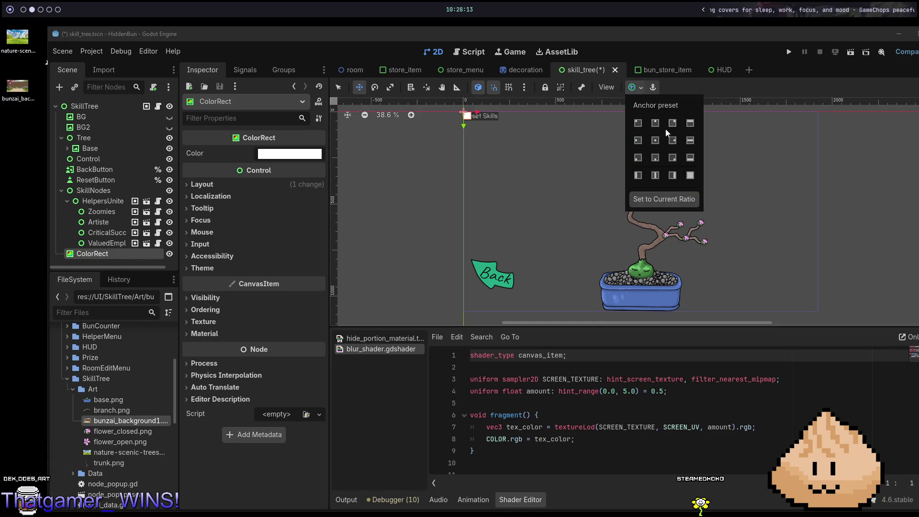
click(693, 178)
mouse_move(79, 256)
mouse_down()
mouse_move(78, 124)
mouse_move(118, 129)
mouse_up()
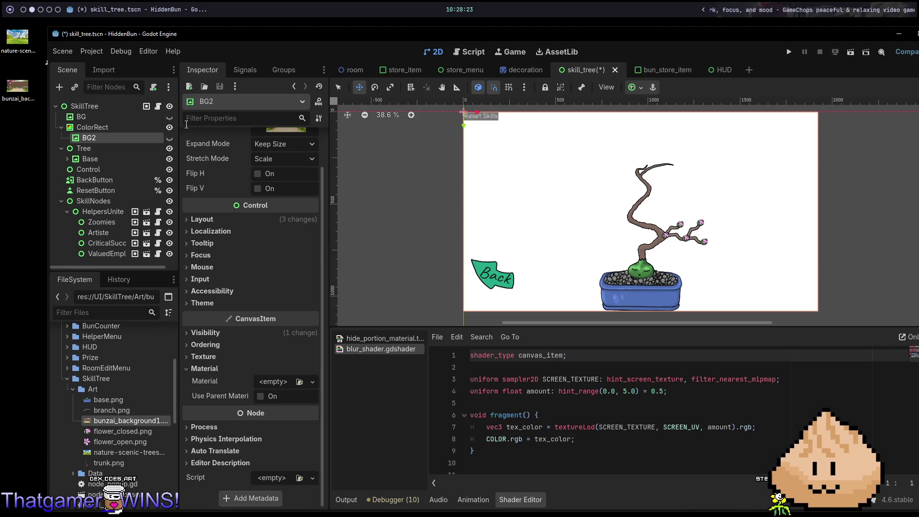
- Toggle the white ColorRect's visibility off and on to check the background
click(170, 128)
click(170, 128)
click(170, 127)
click(170, 128)
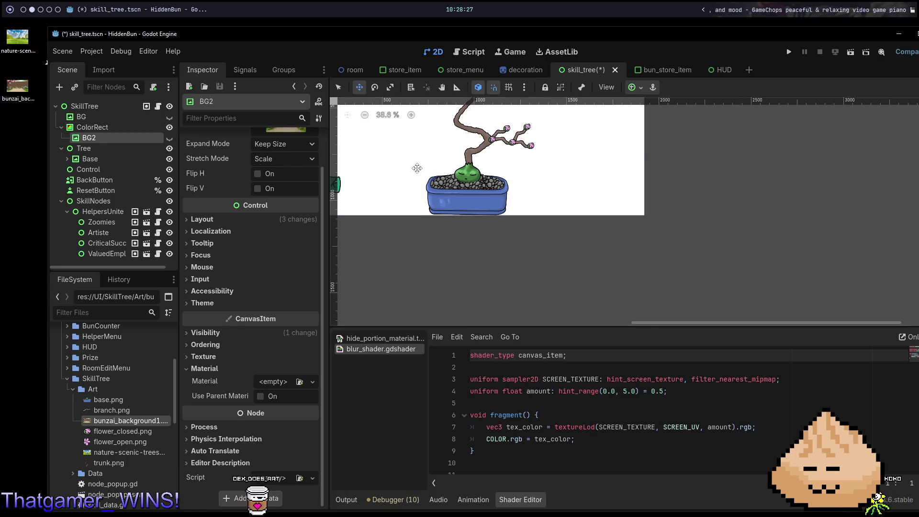
scroll(428, 201, down, 1)
scroll(428, 201, up, 3)
scroll(592, 262, down, 3)
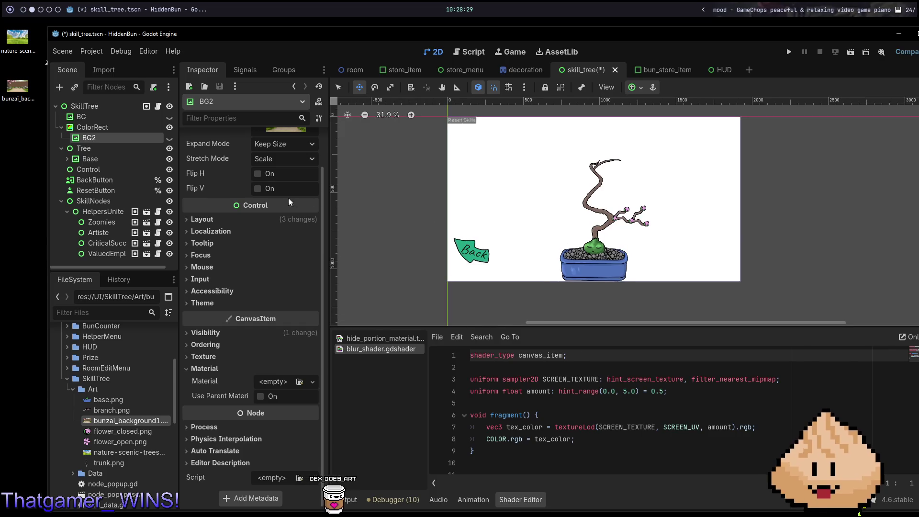
- Give BG2 a new ShaderMaterial that uses blur_shader.gdshader
click(300, 382)
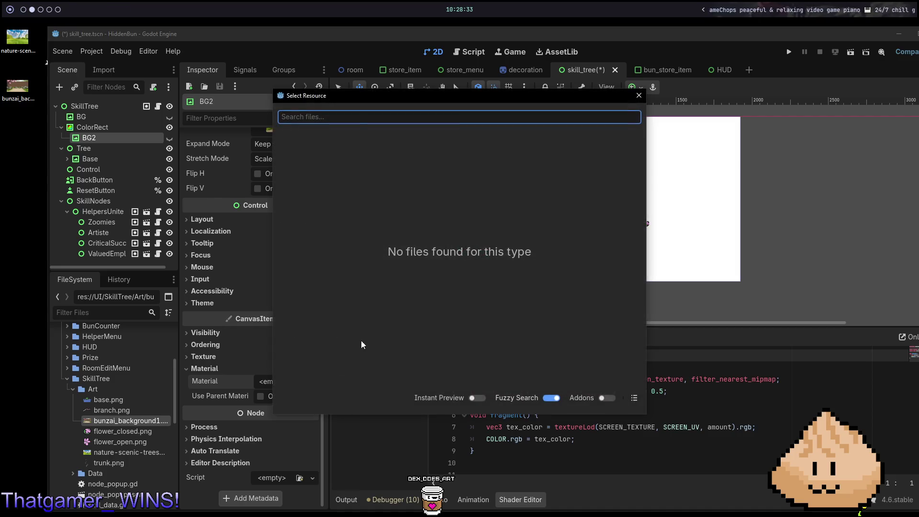
key(Escape)
click(312, 381)
click(273, 420)
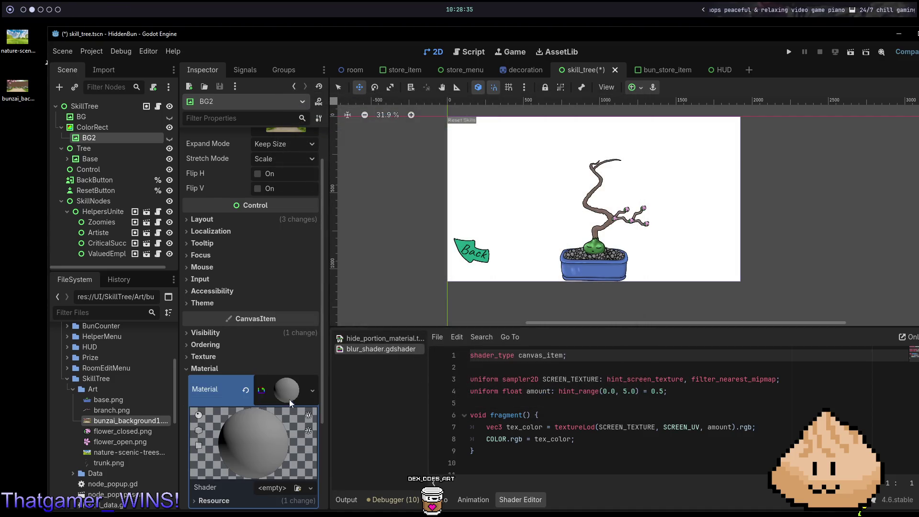
scroll(288, 436, down, 5)
click(298, 367)
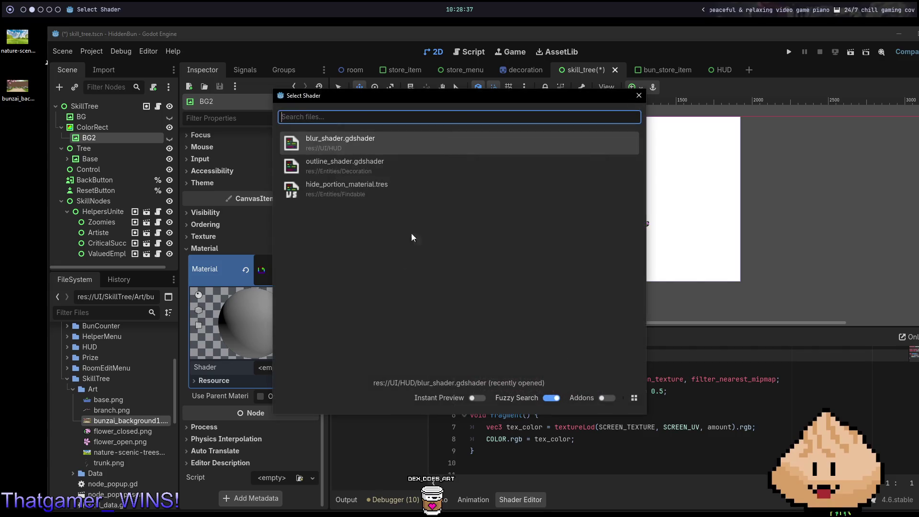
click(352, 143)
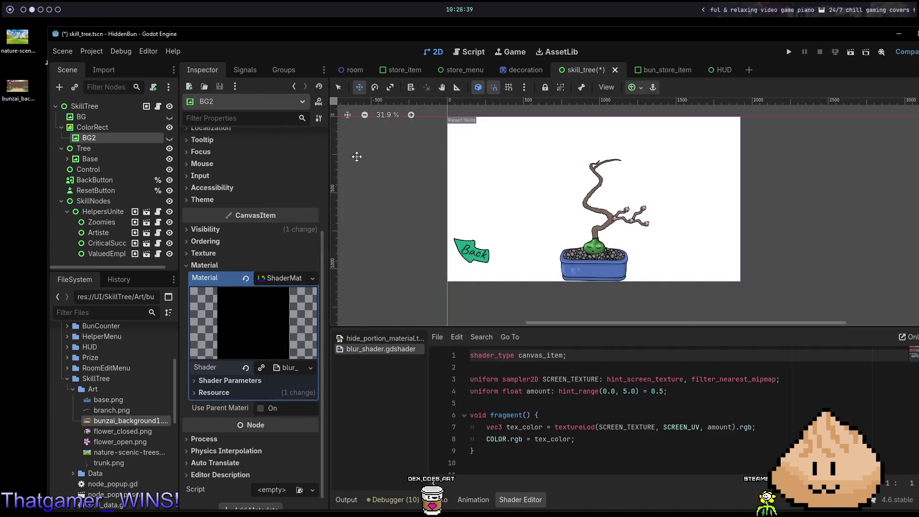
scroll(476, 160, up, 3)
scroll(473, 173, down, 2)
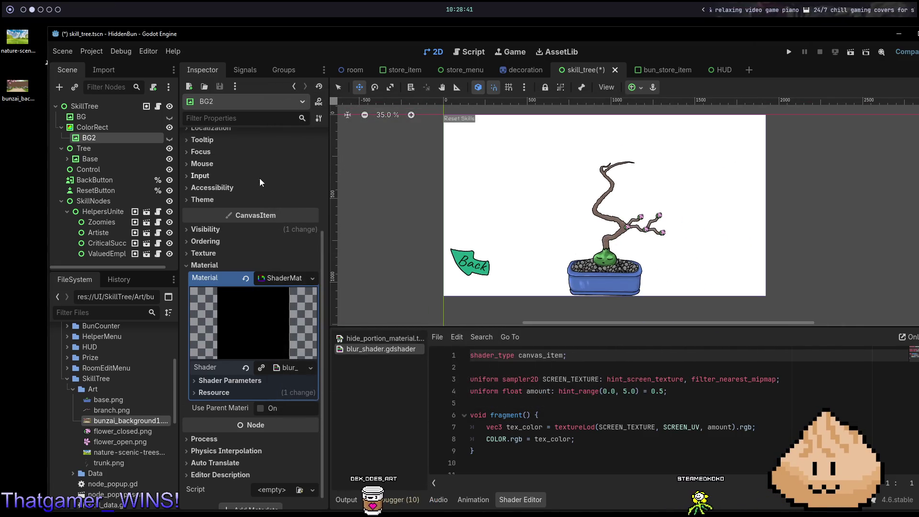
- Make BG2 visible and stretch it to fill the scene with the Full Rect preset
click(170, 138)
click(171, 140)
click(170, 139)
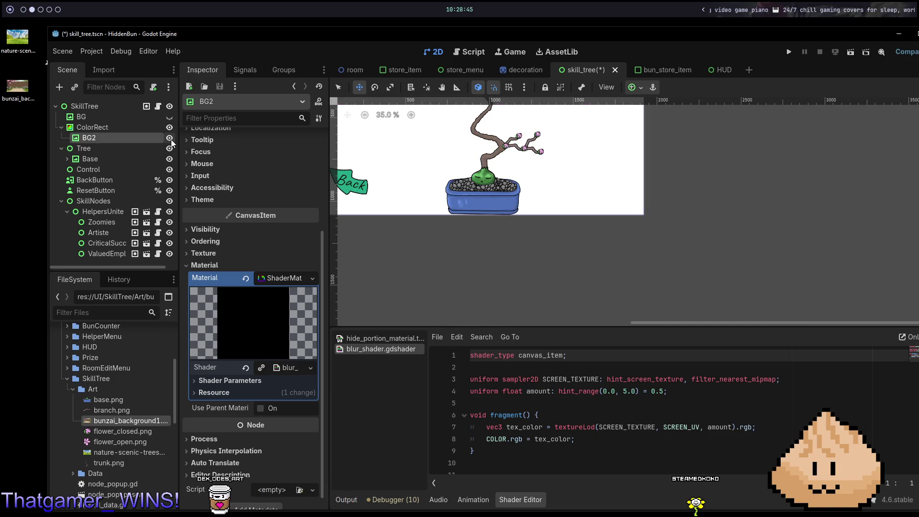
drag(568, 125, 518, 136)
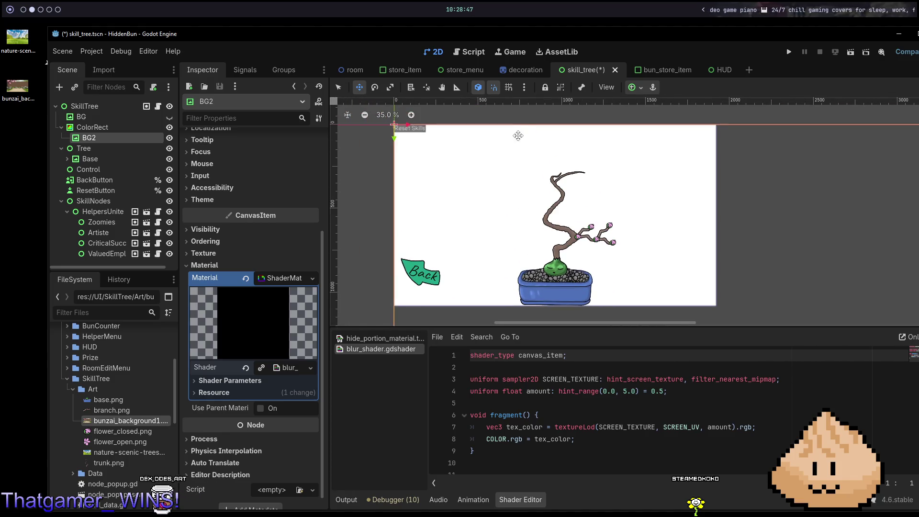
click(632, 88)
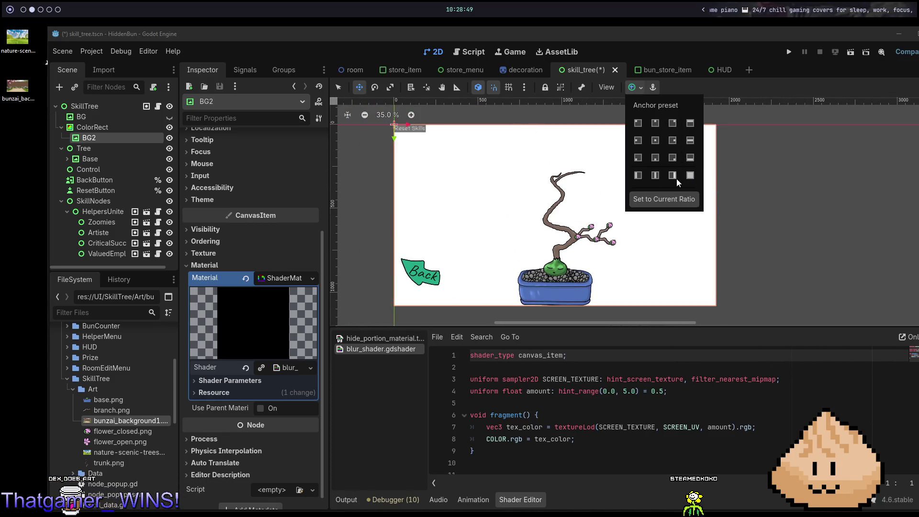
click(690, 176)
scroll(793, 250, down, 4)
scroll(792, 249, down, 5)
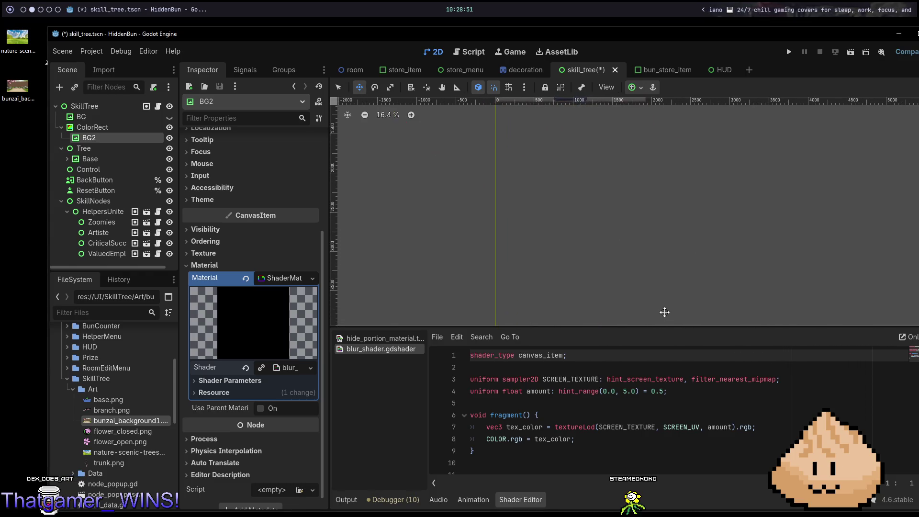
scroll(667, 312, up, 3)
scroll(606, 137, up, 3)
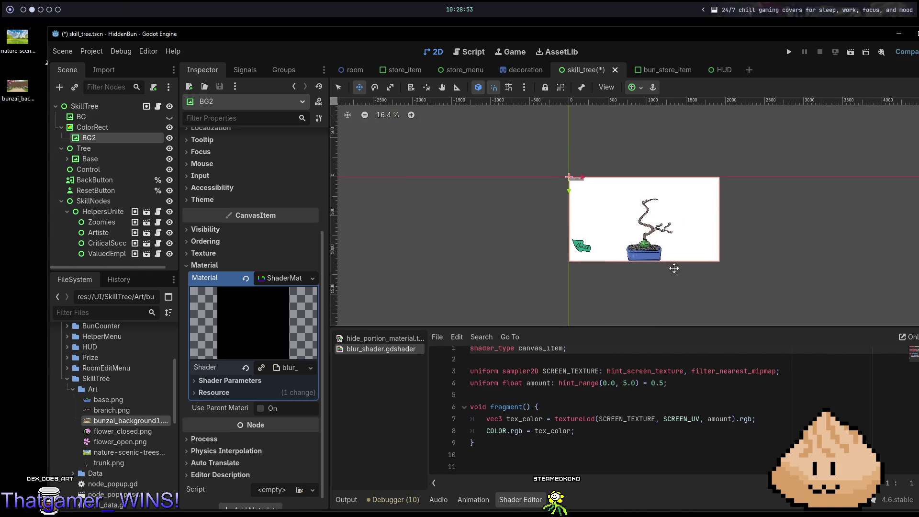
scroll(260, 264, up, 2)
scroll(260, 263, down, 3)
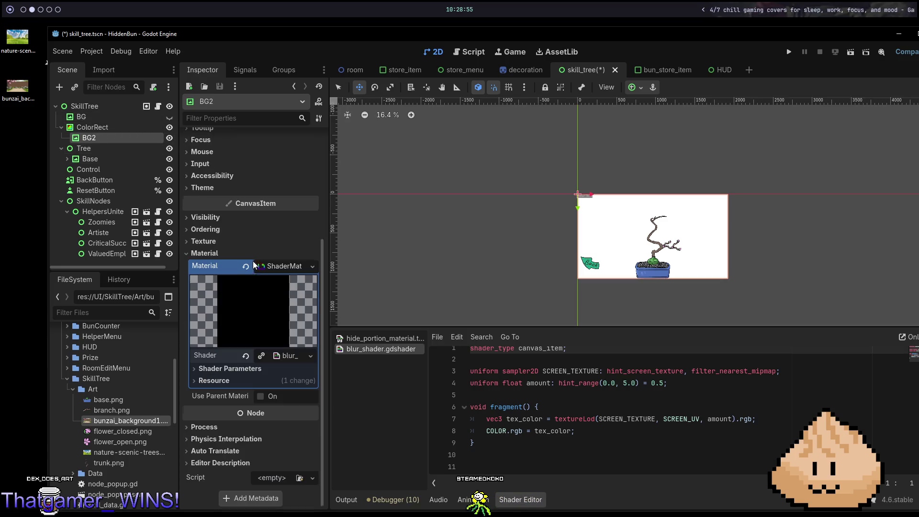
scroll(249, 357, up, 5)
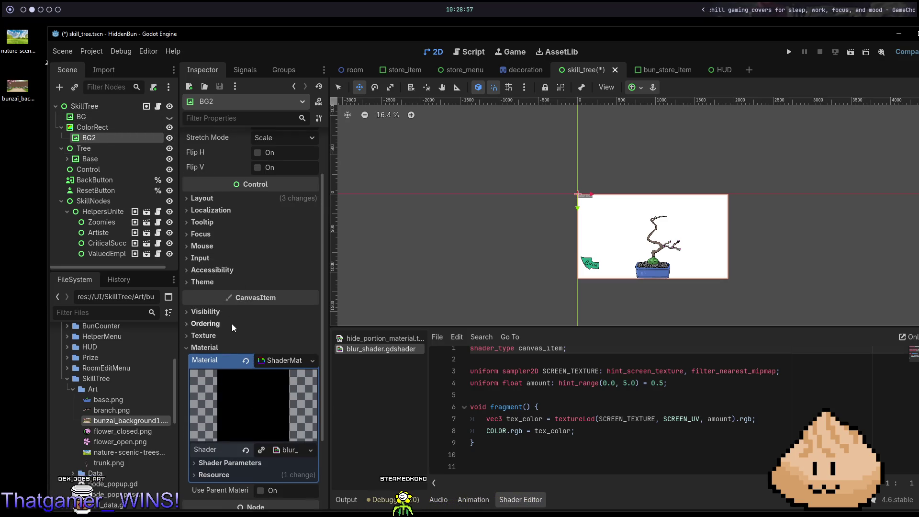
click(720, 72)
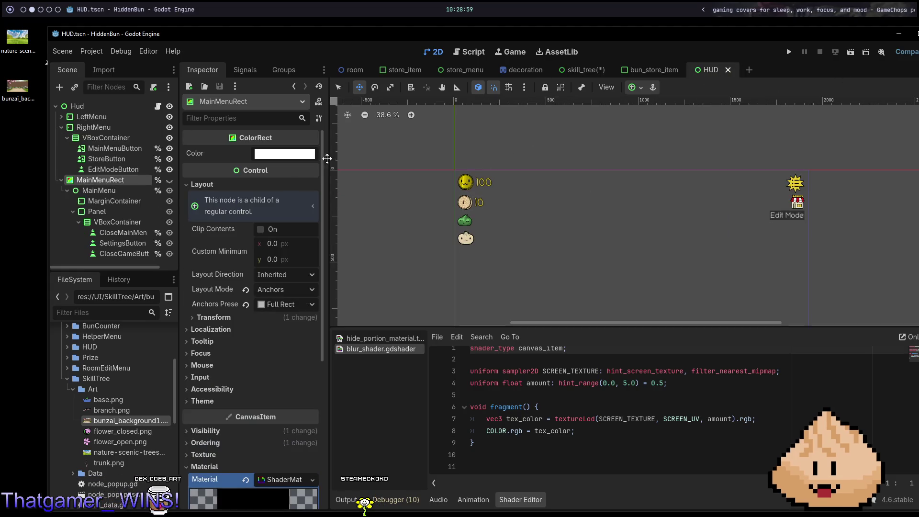
- Flash MainMenuRect's pink overlay on and off, leave it hidden, and return to skill_tree
click(220, 432)
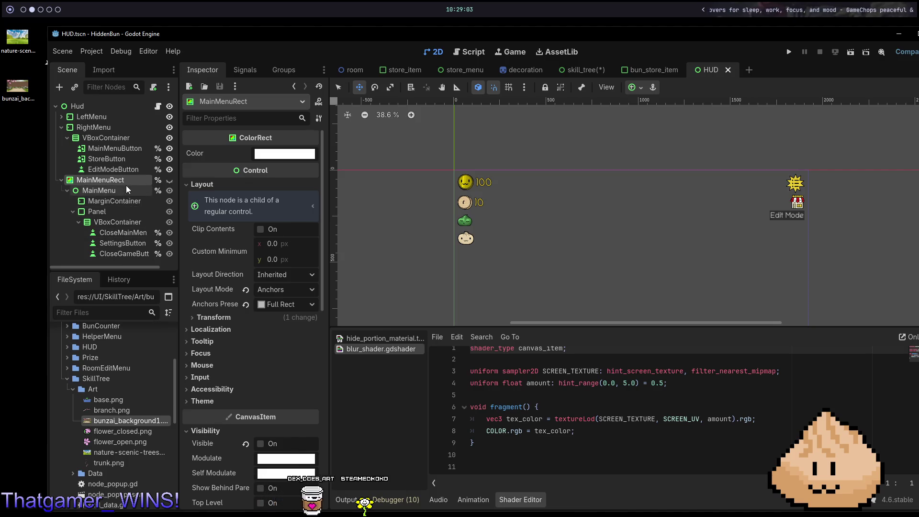
click(169, 181)
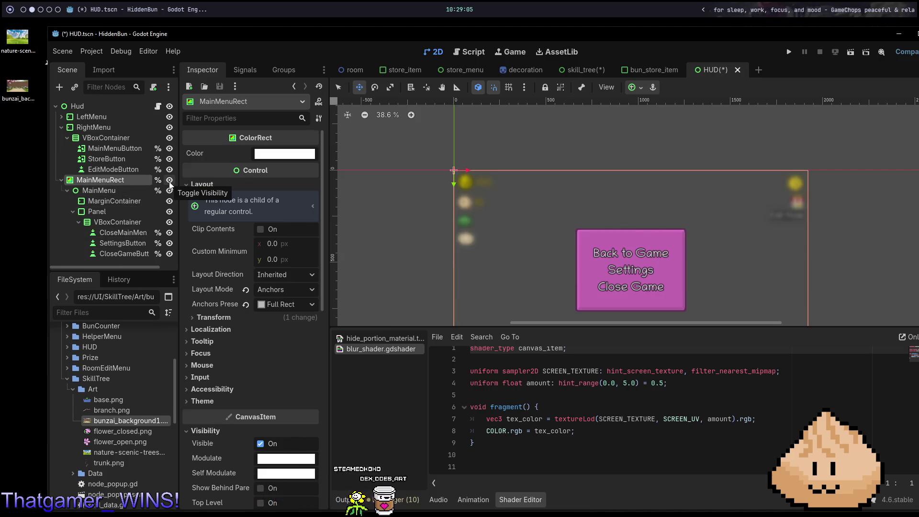
click(165, 182)
click(166, 182)
click(166, 182)
click(165, 182)
click(166, 182)
click(166, 182)
click(166, 183)
click(165, 183)
click(166, 183)
click(166, 183)
click(166, 183)
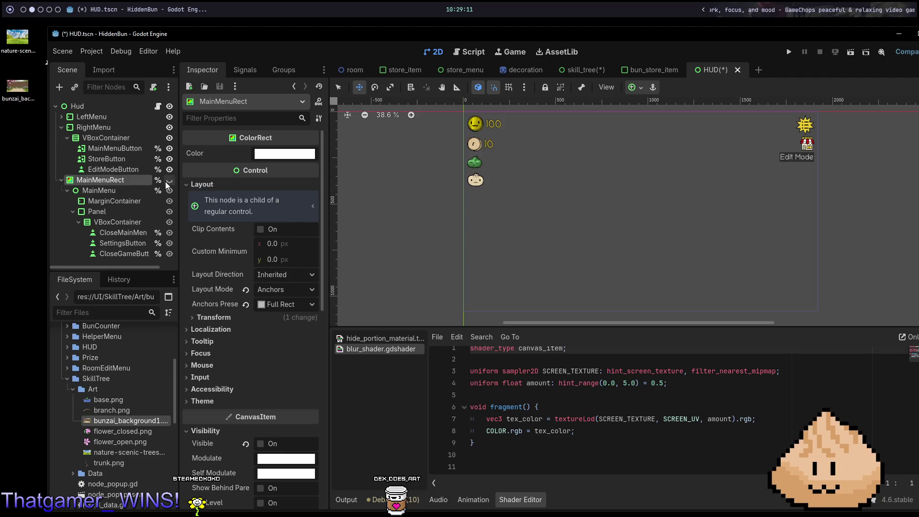
click(166, 183)
click(166, 182)
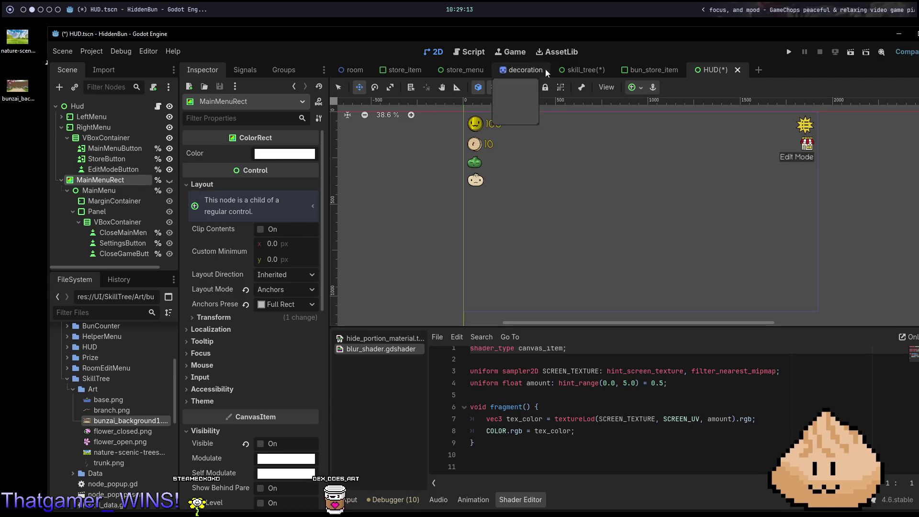
click(609, 68)
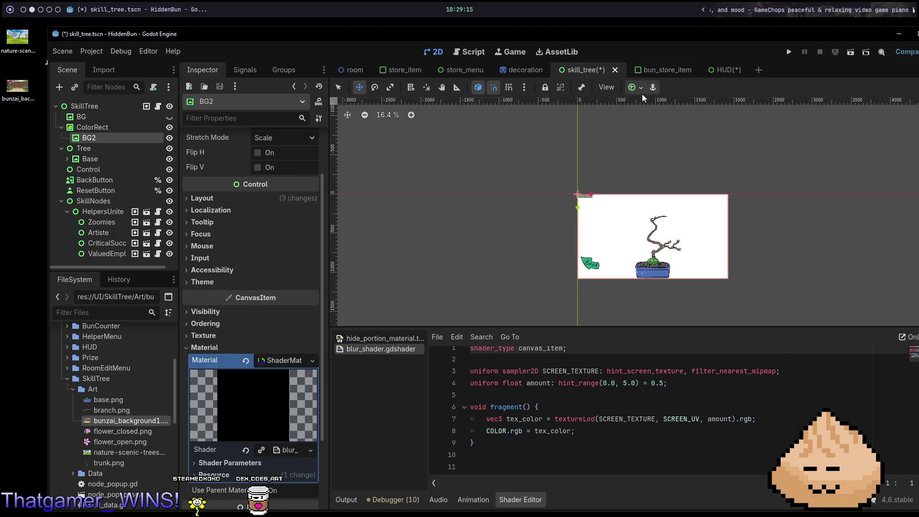
- Make BG2's blur shader unique and raise its Amount to about 2.057
scroll(265, 289, down, 2)
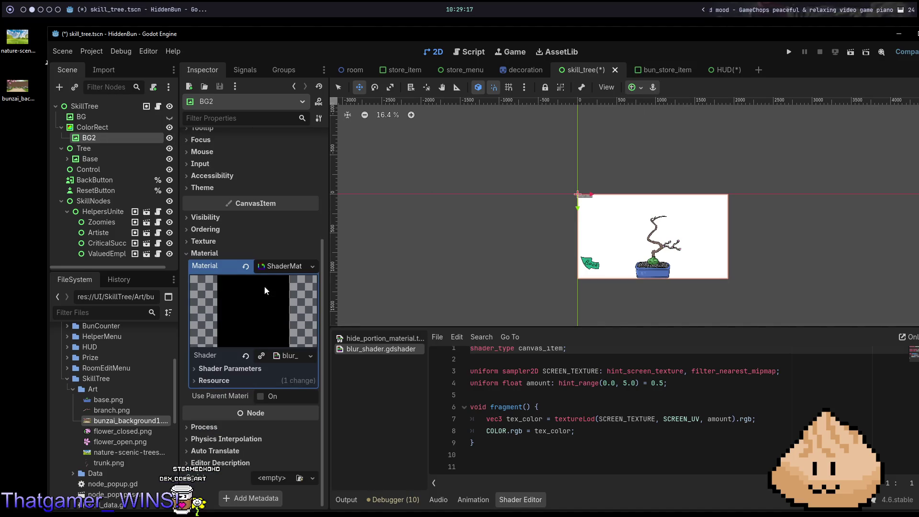
click(240, 373)
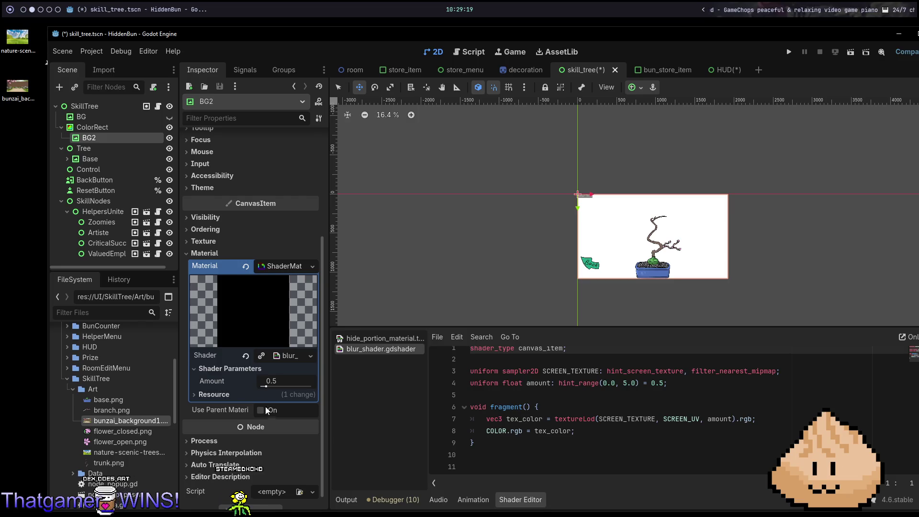
click(261, 356)
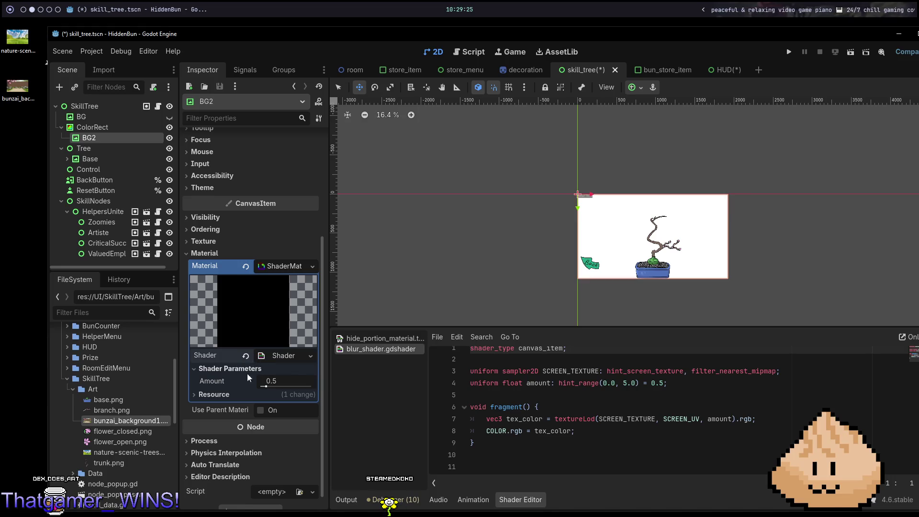
drag(264, 387, 286, 388)
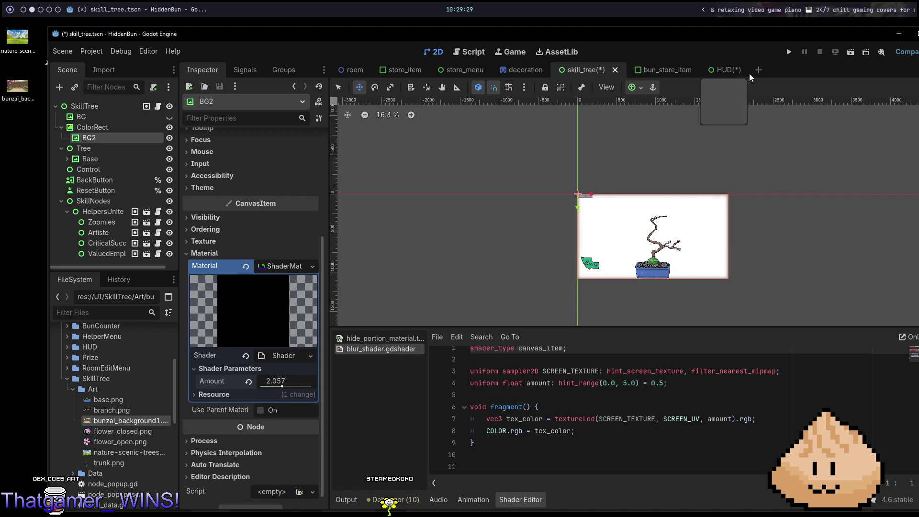
click(727, 70)
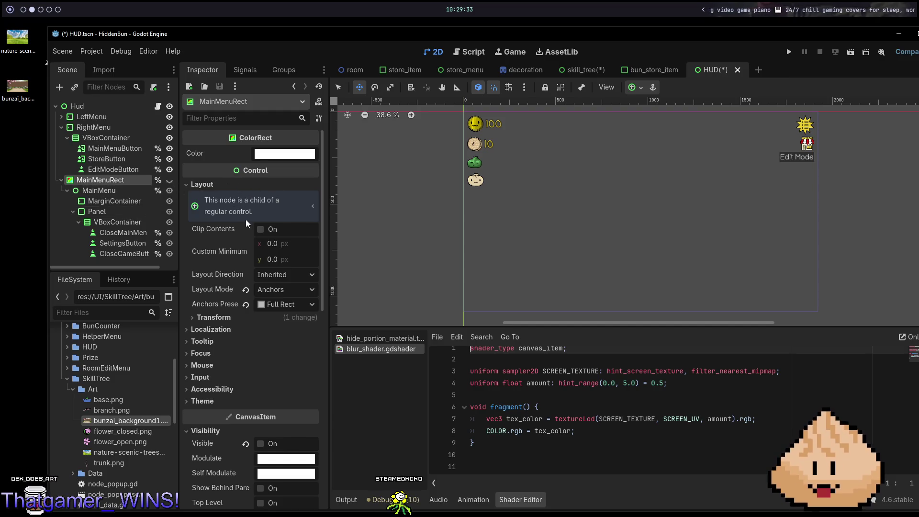
- Toggle the HUD main menu's visibility repeatedly to preview its blur
click(170, 182)
click(170, 182)
click(170, 182)
click(170, 181)
click(170, 182)
click(170, 182)
click(170, 182)
click(170, 182)
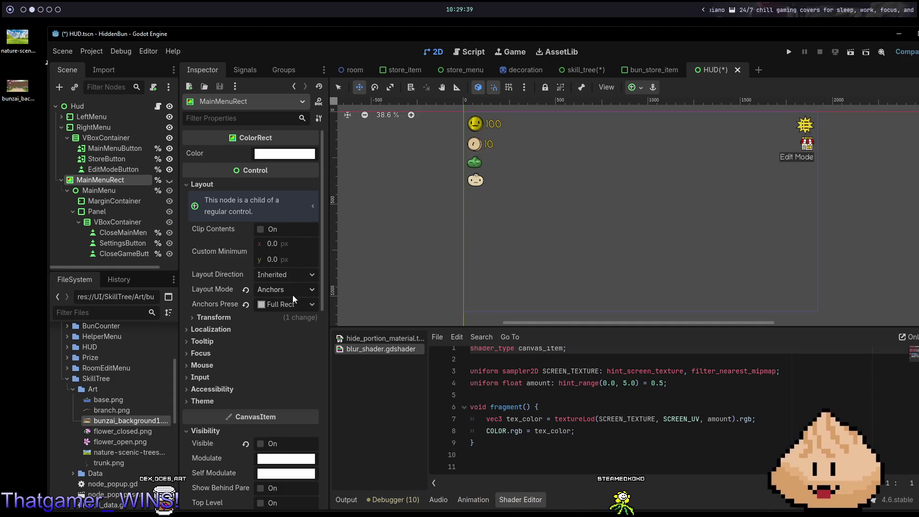
click(240, 317)
click(240, 317)
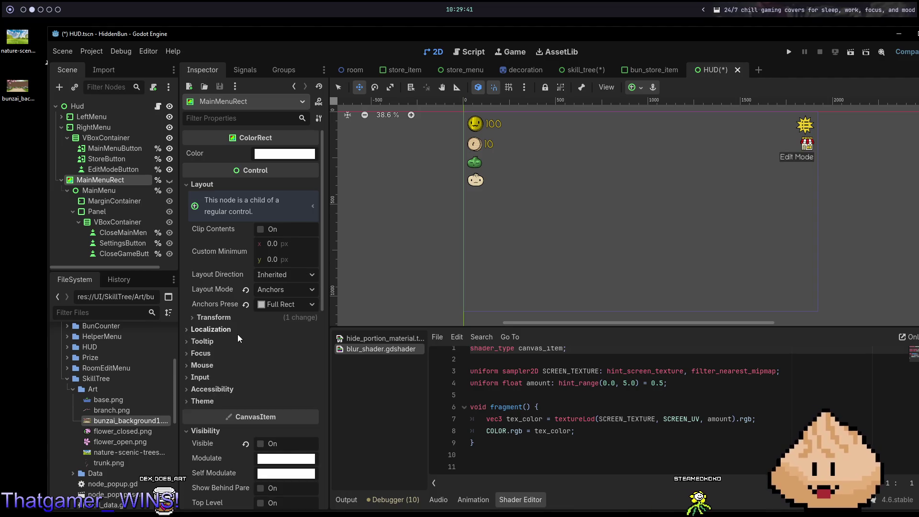
scroll(254, 365, down, 5)
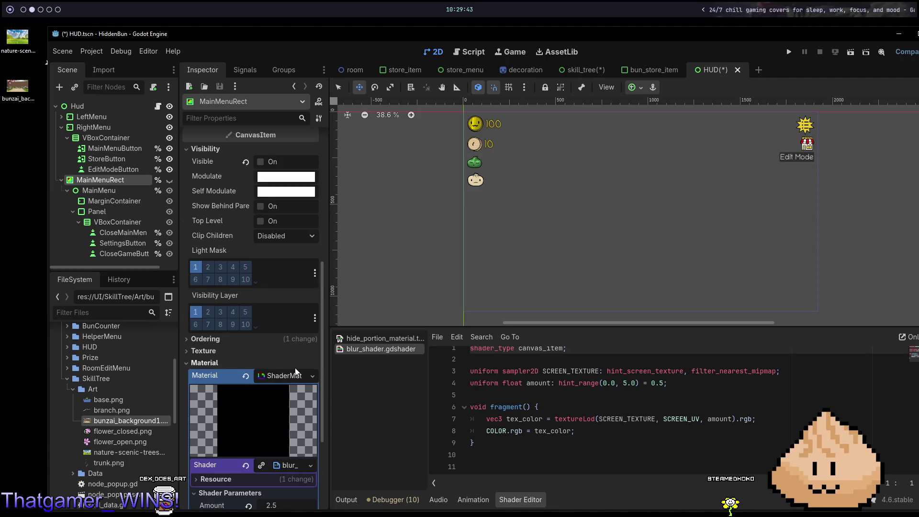
scroll(271, 412, down, 3)
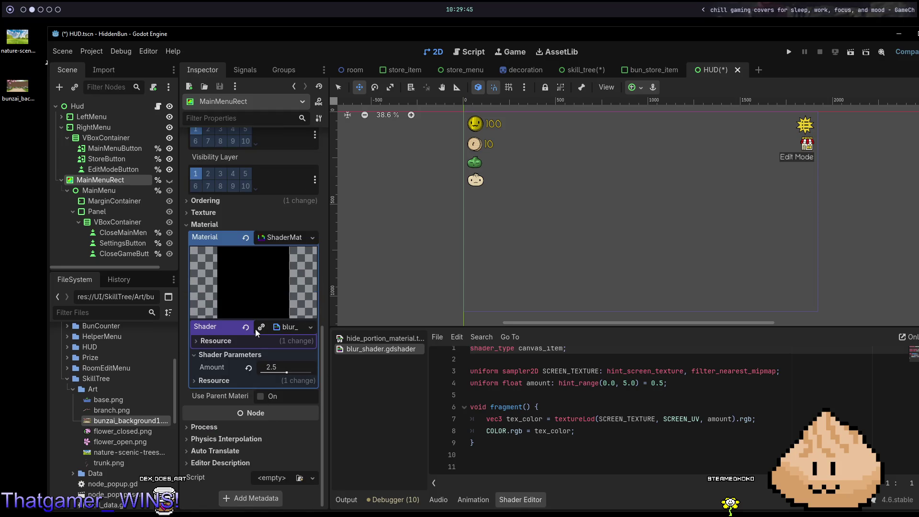
- Compare the main menu without its shader material, then restore the material and show it
click(247, 237)
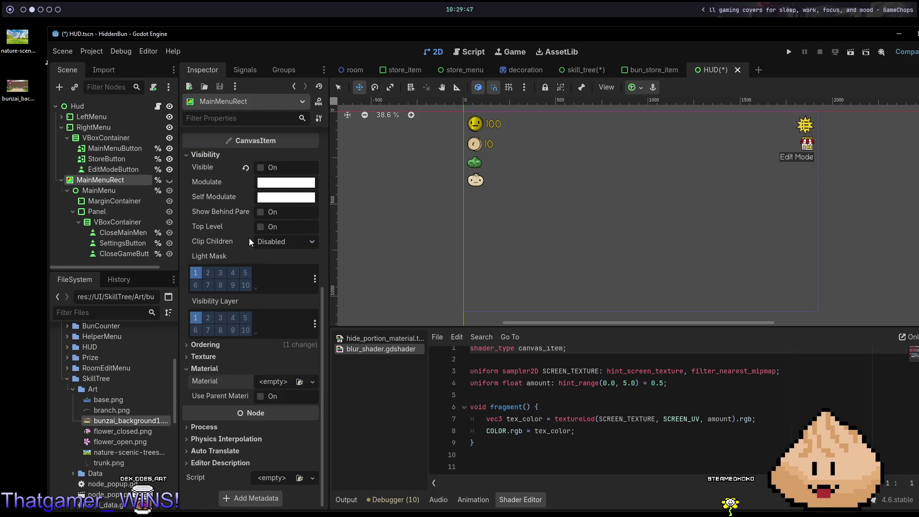
click(168, 181)
click(169, 181)
click(170, 180)
click(170, 180)
key(ctrl+z)
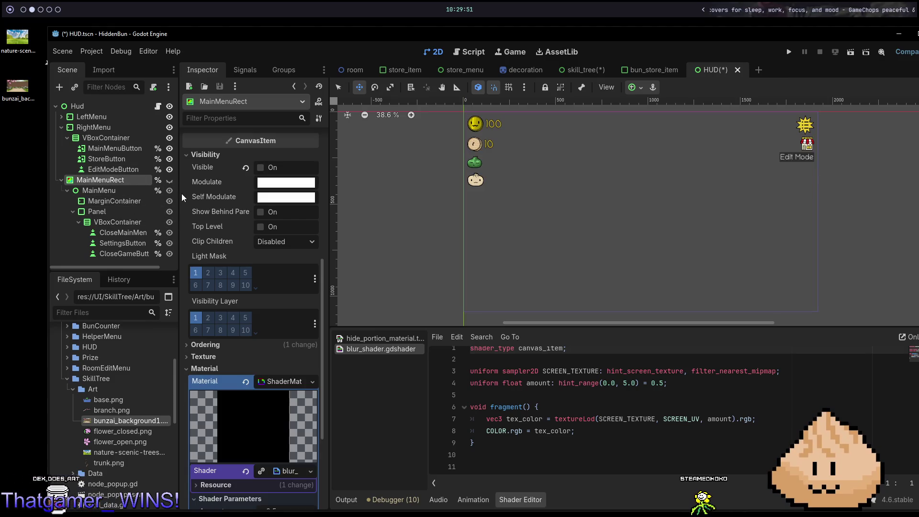
click(170, 180)
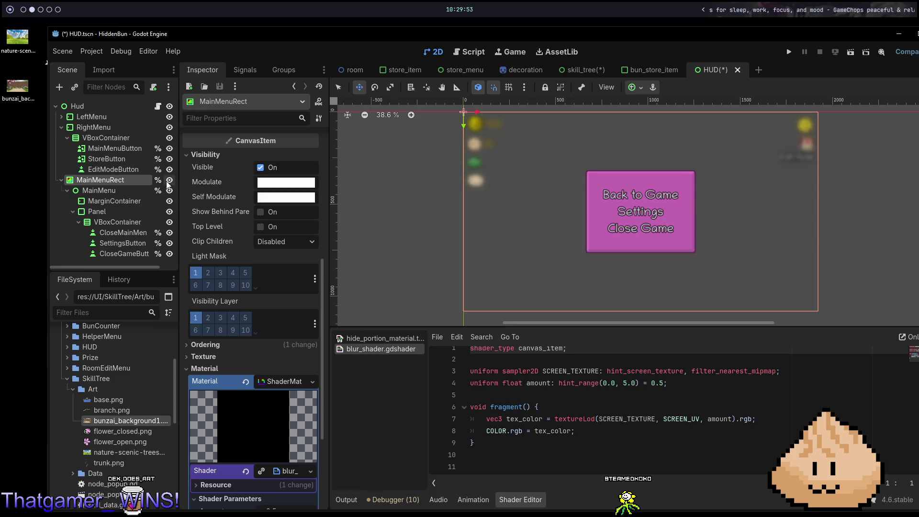
- Save the HUD scene with MainMenuRect visible over the blur
scroll(233, 334, down, 2)
scroll(234, 337, down, 2)
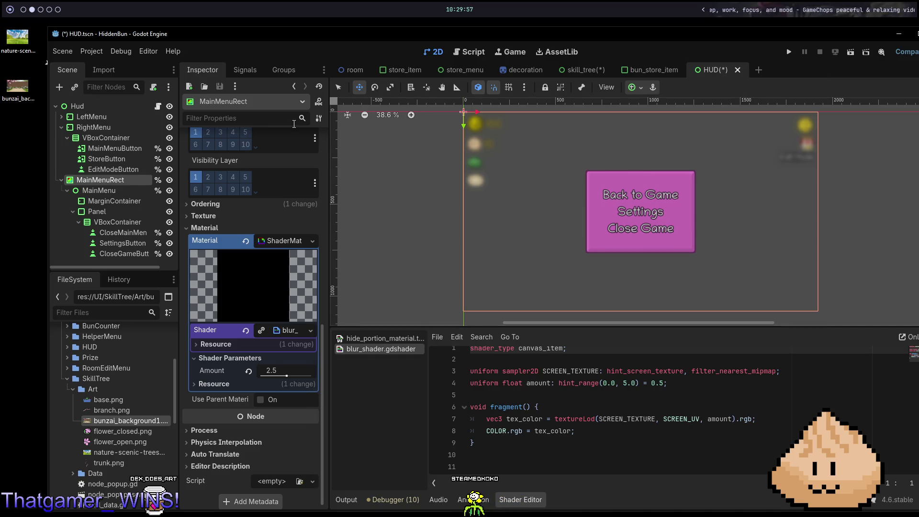
key(ctrl+s)
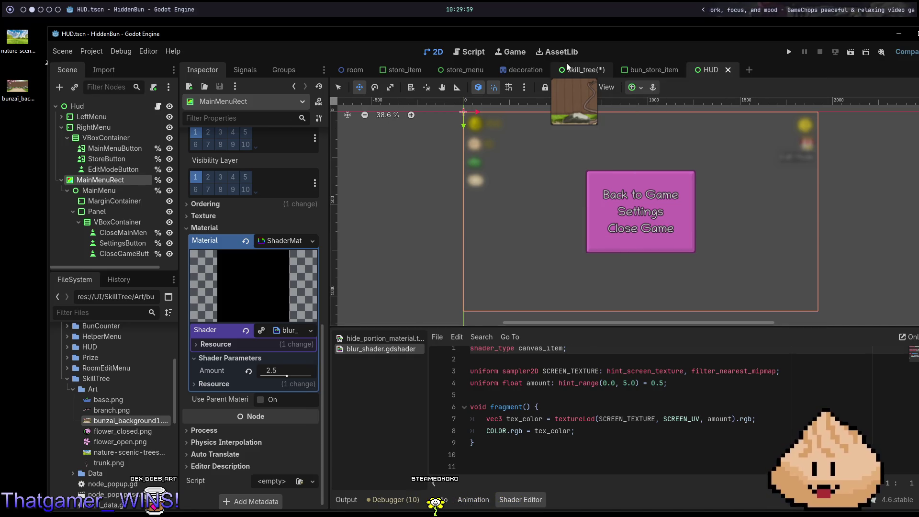
- Hide the HUD's MainMenuRect, save the HUD, and test-run the skill_tree scene
click(169, 180)
key(ctrl+s)
click(578, 69)
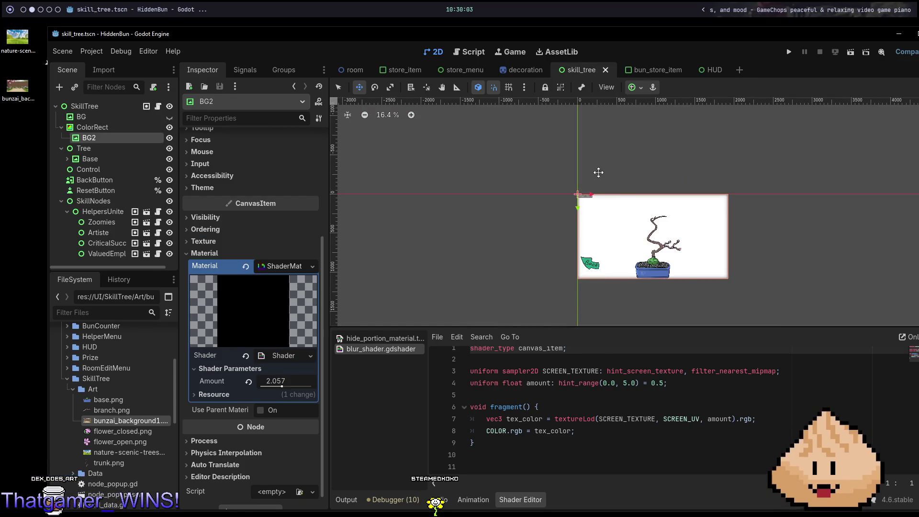
key(F6)
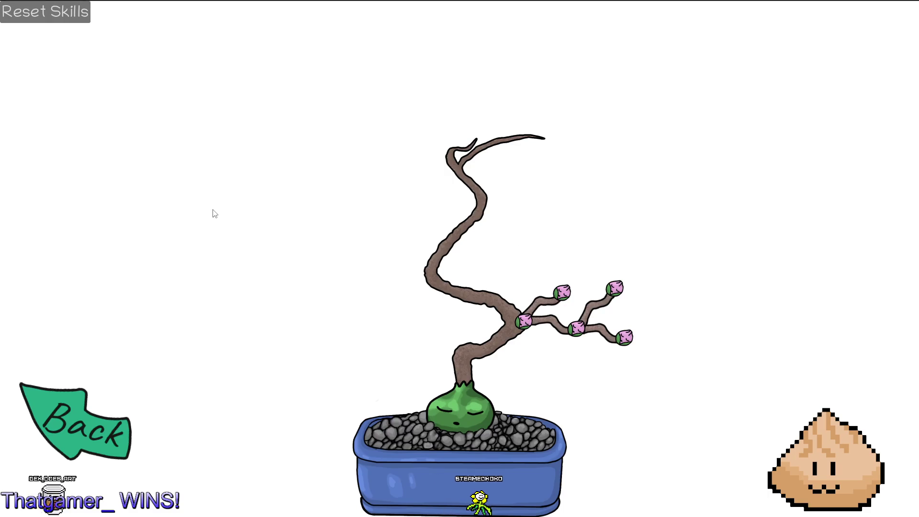
key(F8)
- Look through the HUD, store_item, store_menu and decoration scenes, then return to skill_tree
click(123, 126)
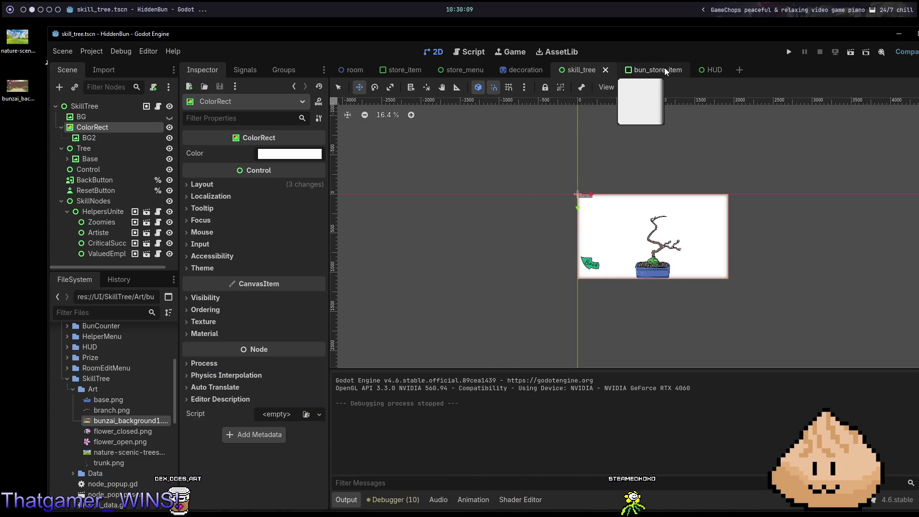
click(704, 69)
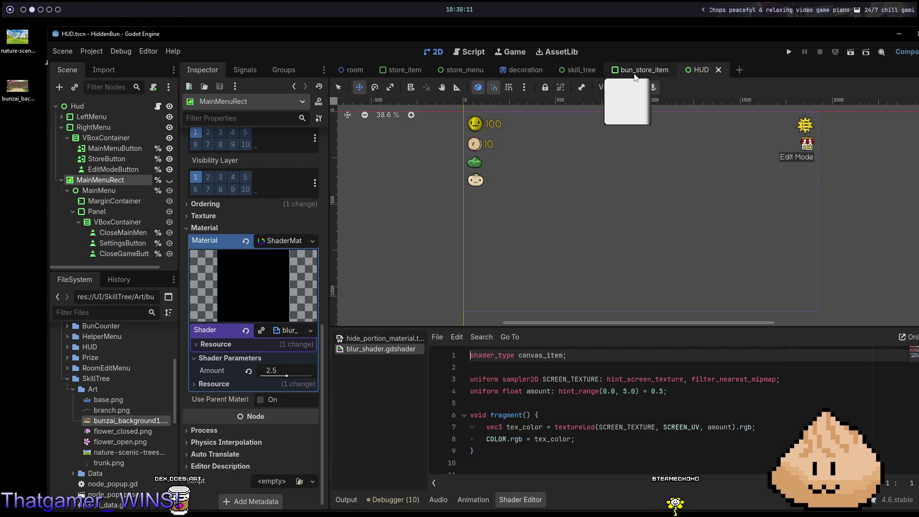
click(407, 71)
scroll(105, 153, up, 1)
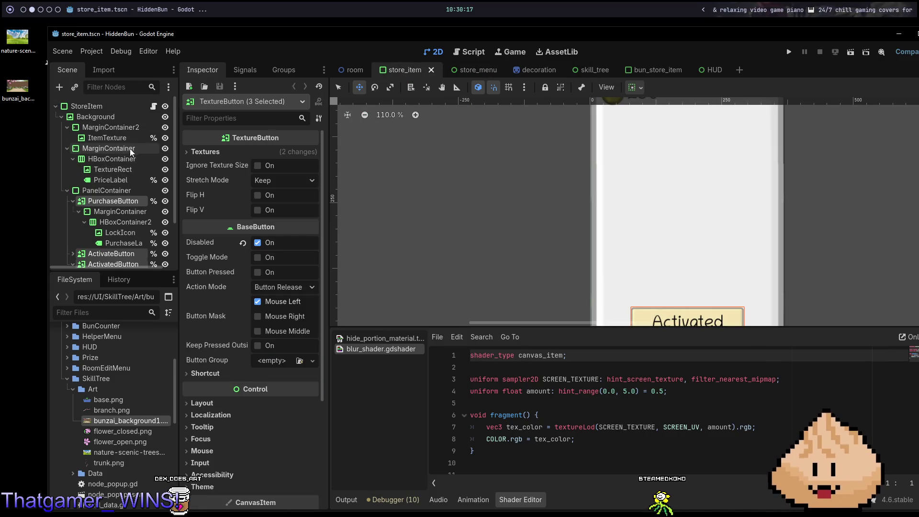
click(465, 71)
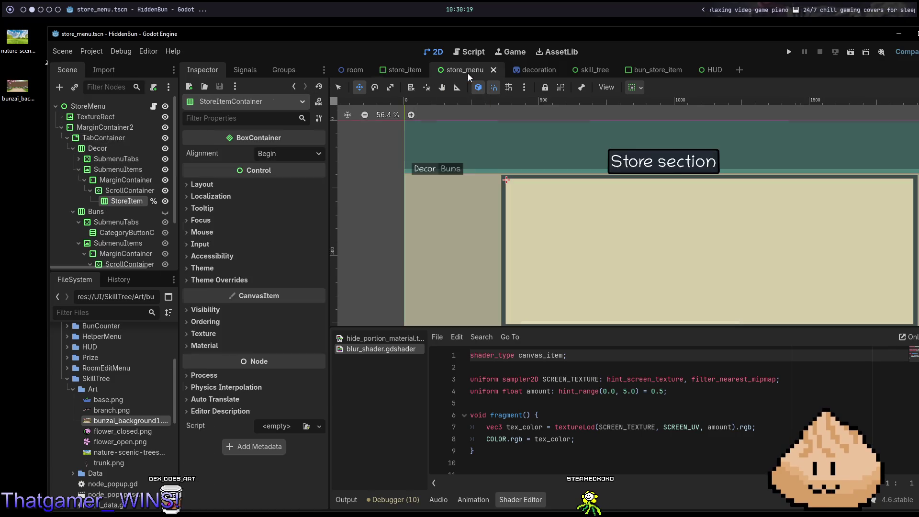
click(539, 71)
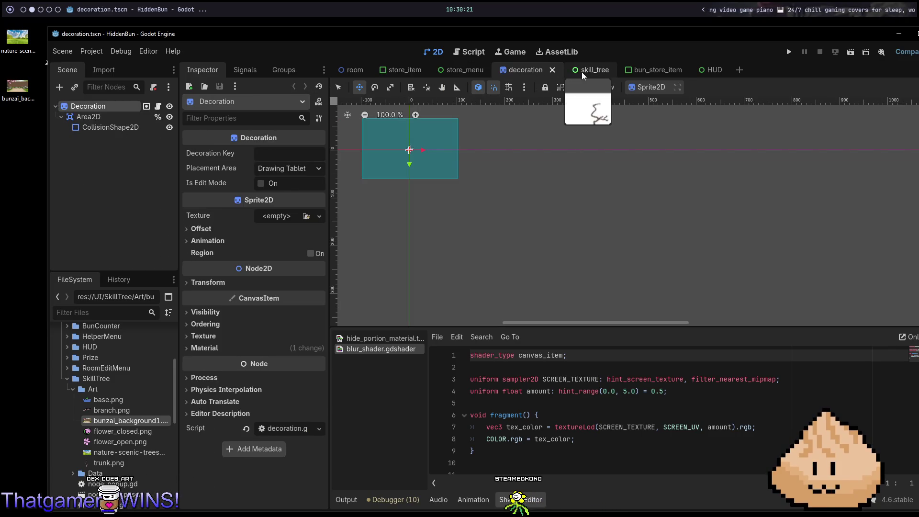
click(582, 72)
- Inspect BG2's shader material and ColorRect's layout settings
click(134, 134)
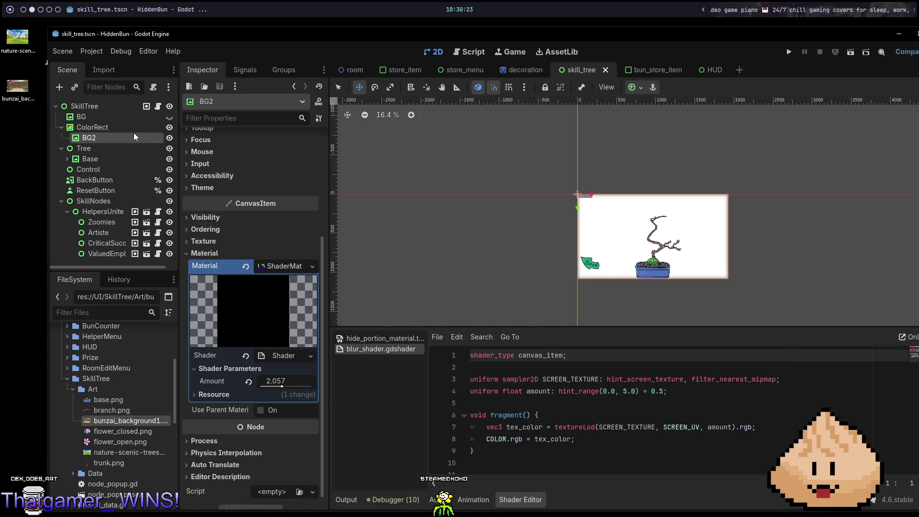
click(117, 128)
click(228, 184)
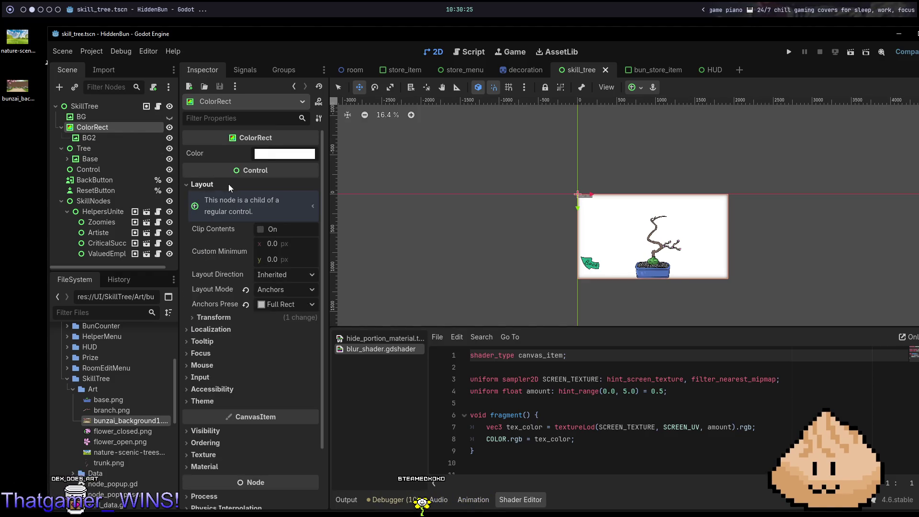
- Clear BG2's shader material and save the skill_tree scene
click(229, 184)
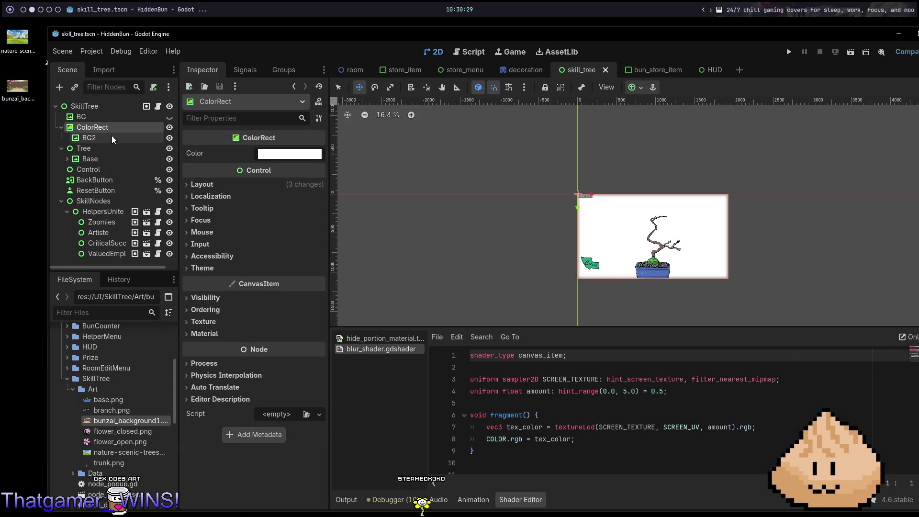
click(259, 334)
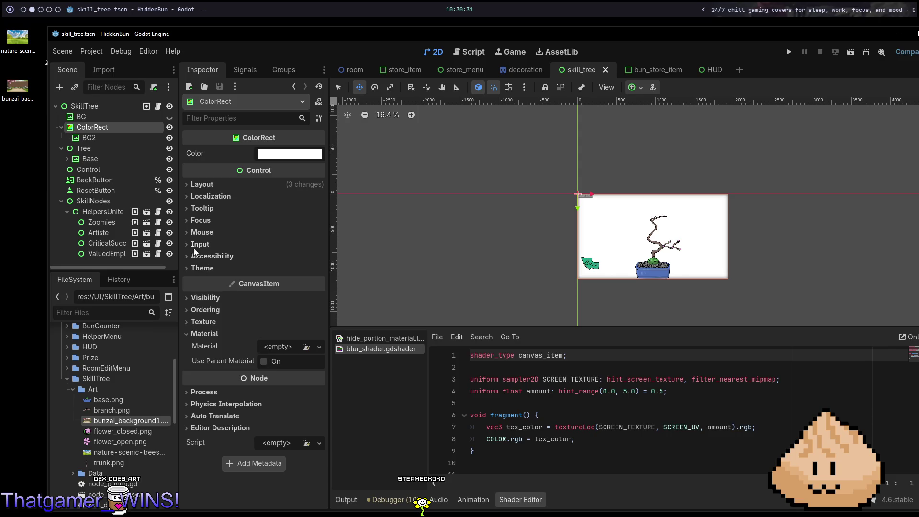
click(93, 137)
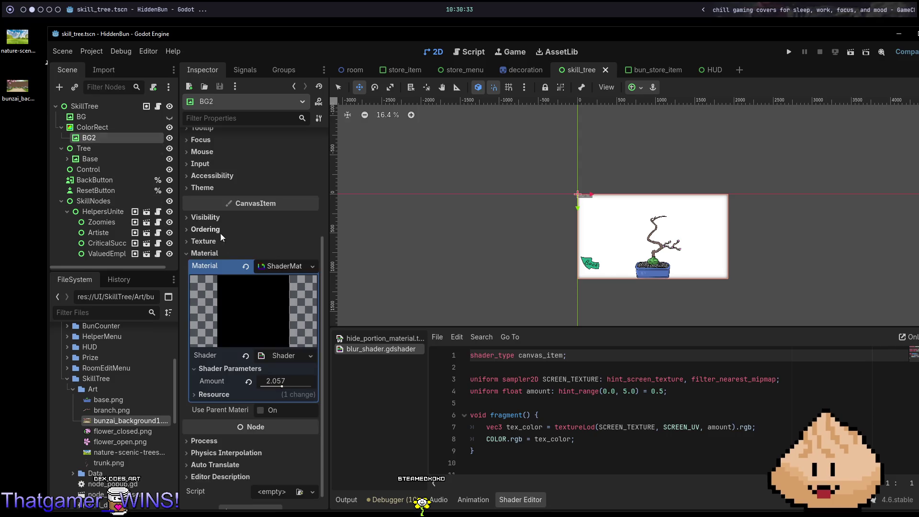
click(248, 269)
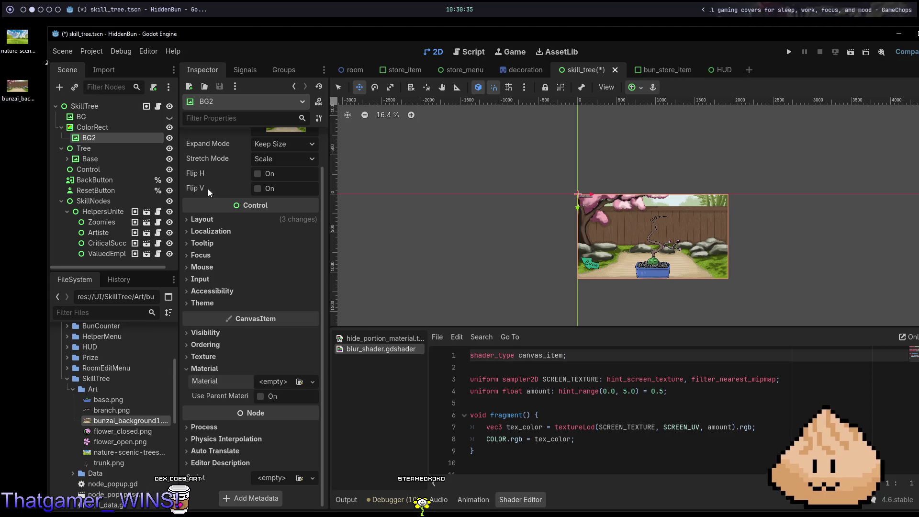
key(ctrl+s)
- Give ColorRect a new ShaderMaterial that uses blur_shader.gdshader
click(105, 128)
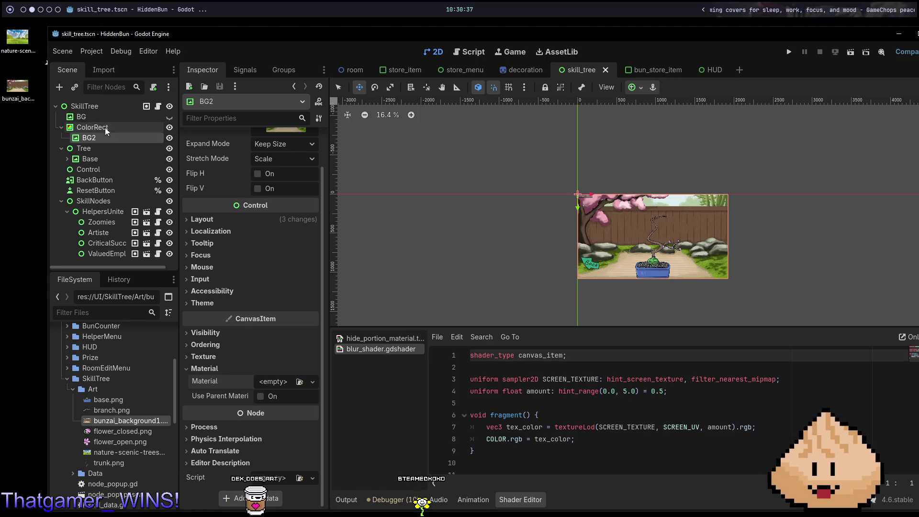
click(307, 346)
key(Escape)
click(319, 347)
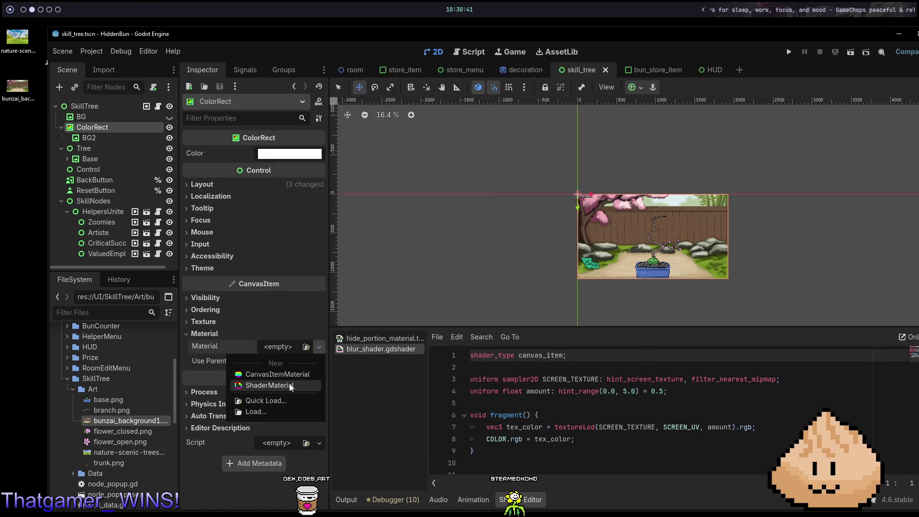
click(270, 385)
scroll(277, 454, down, 3)
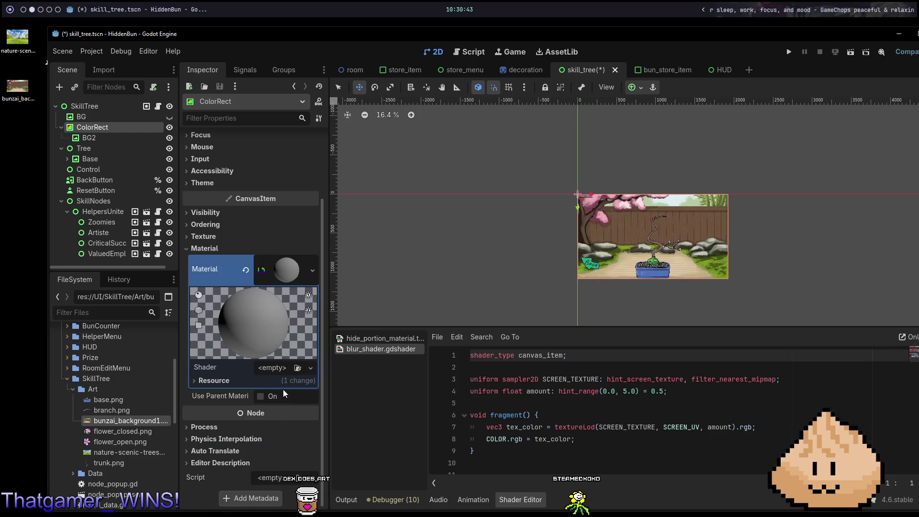
click(278, 369)
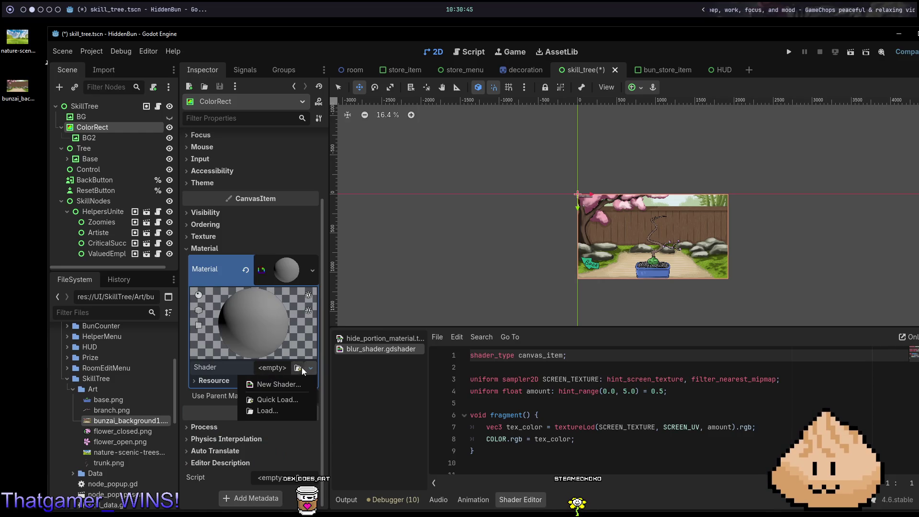
click(300, 367)
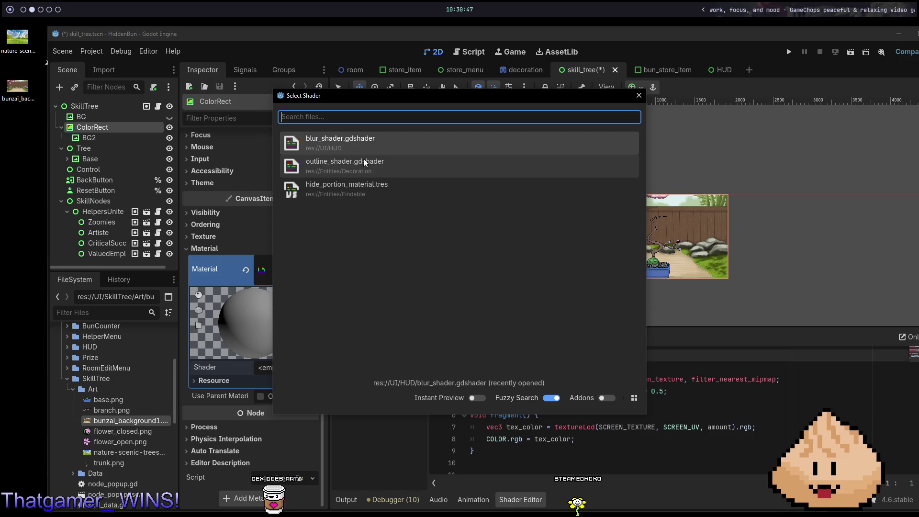
double_click(363, 143)
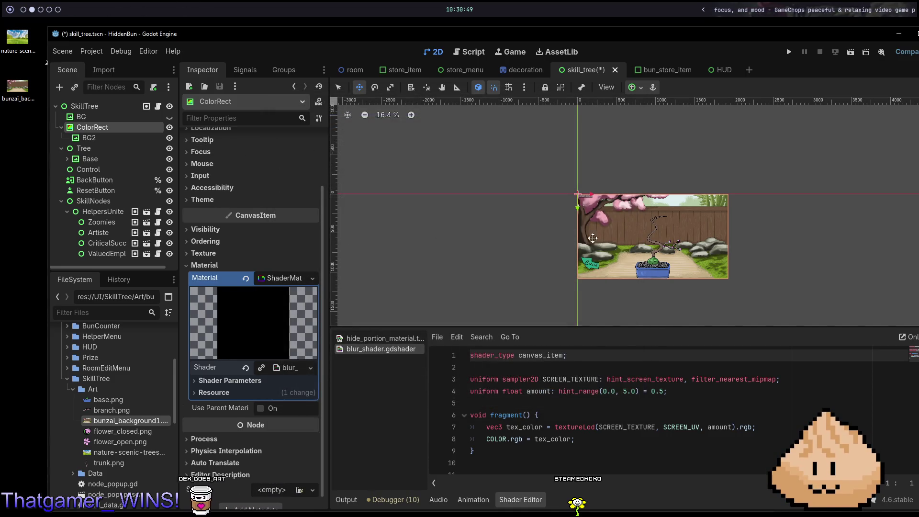
- Set the blur shader's Amount to 5.0 and save the scene
scroll(697, 226, up, 3)
scroll(549, 180, left, 3)
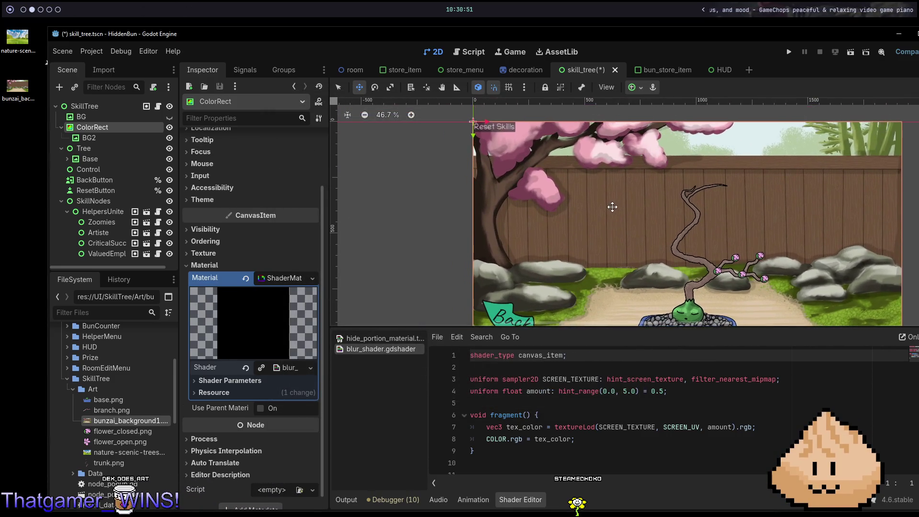
click(285, 367)
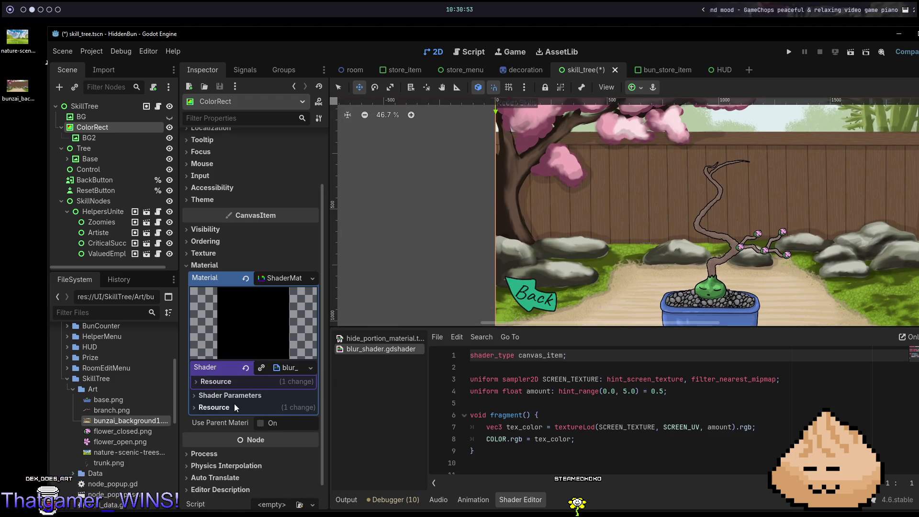
click(234, 395)
drag(271, 412, 280, 413)
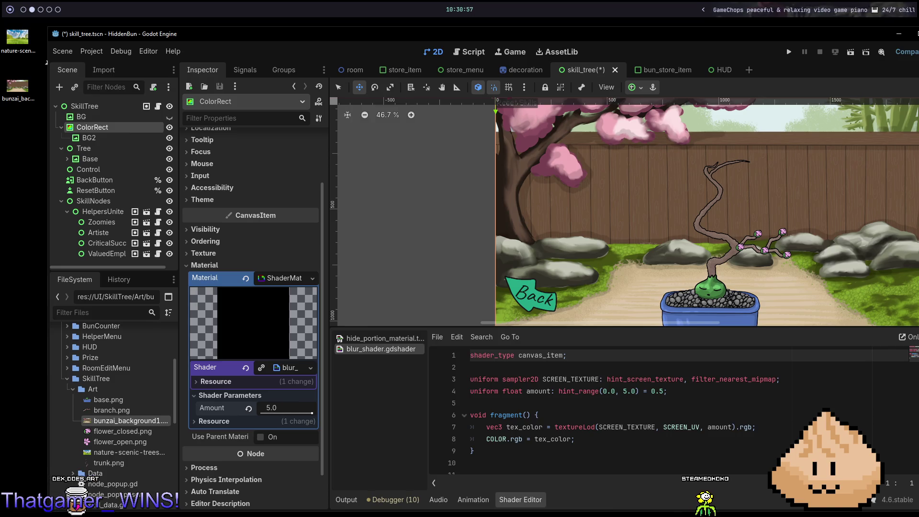
key(ctrl+s)
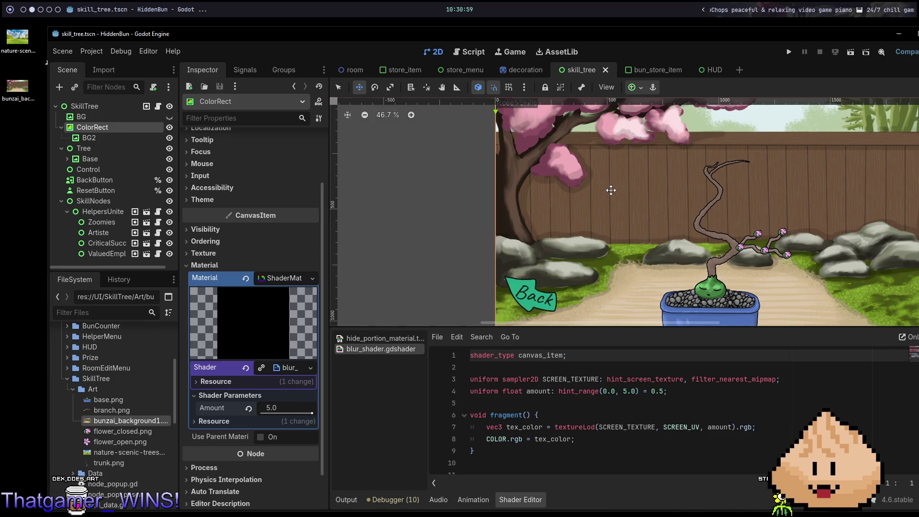
scroll(611, 190, down, 2)
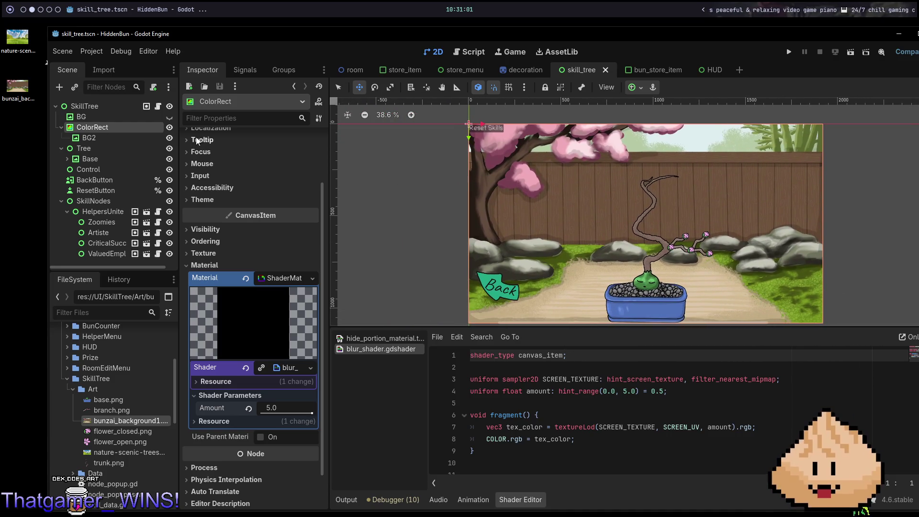
click(134, 135)
- Compare the BG2, ColorRect and BG settings, and restore the shader's shader_type line
click(131, 129)
click(129, 139)
click(128, 131)
click(126, 136)
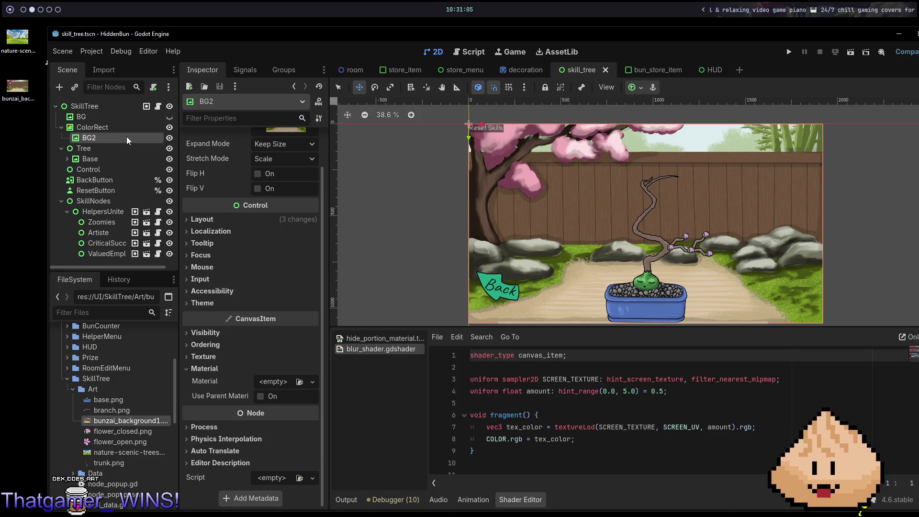
click(121, 126)
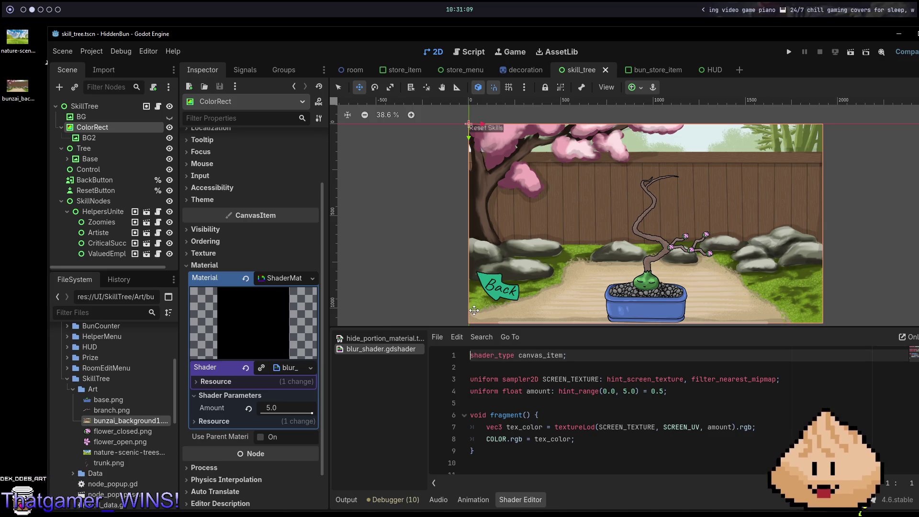
click(584, 272)
click(583, 273)
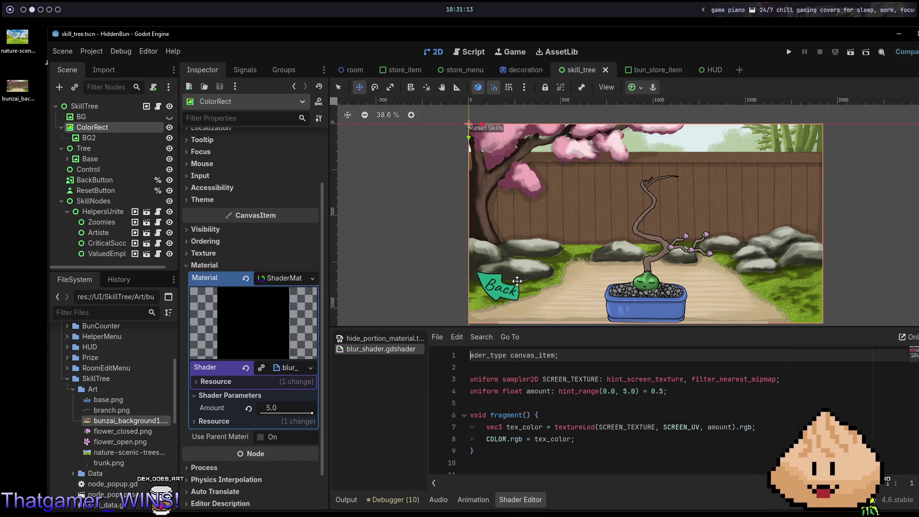
key(ctrl+z)
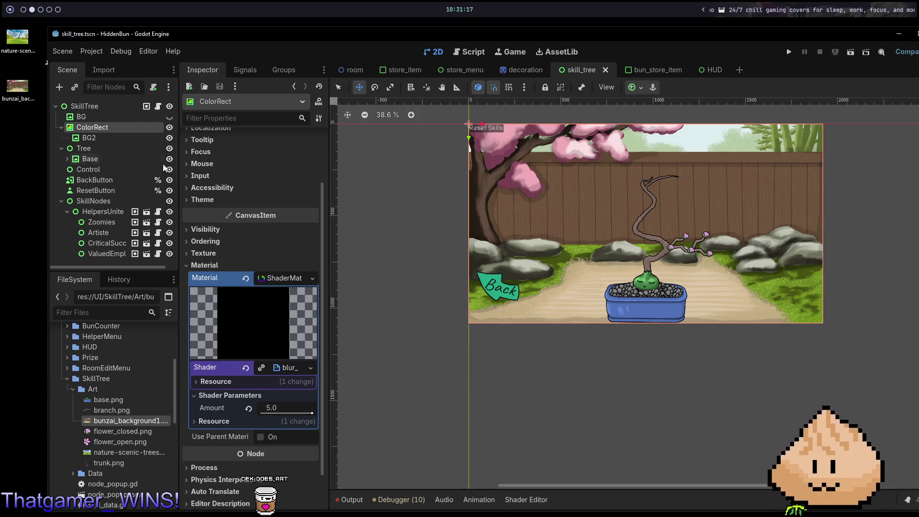
- Delete ColorRect with its BG2 child and save the skill_tree scene
click(114, 148)
click(111, 127)
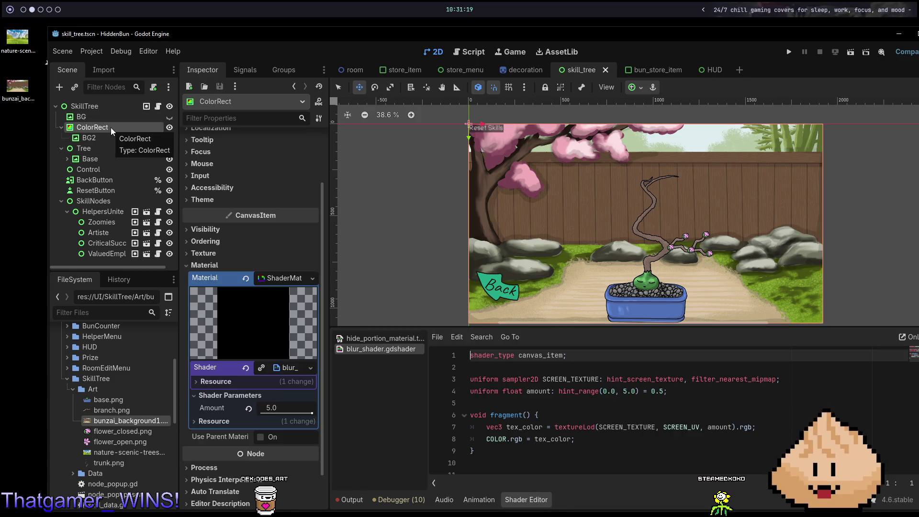
right_click(112, 127)
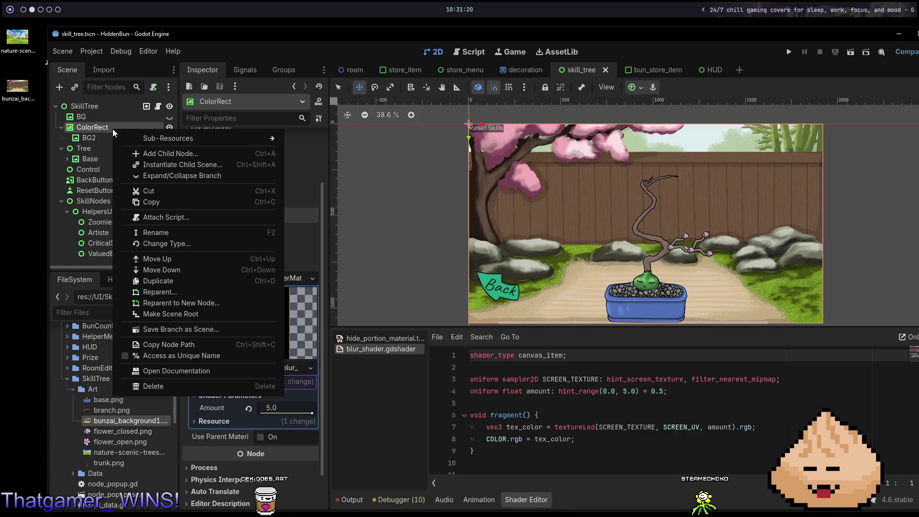
click(169, 384)
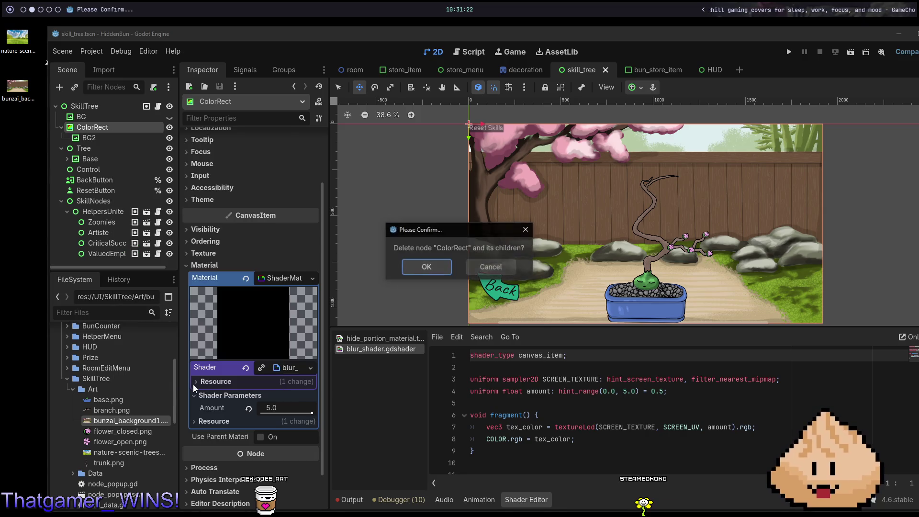
click(416, 273)
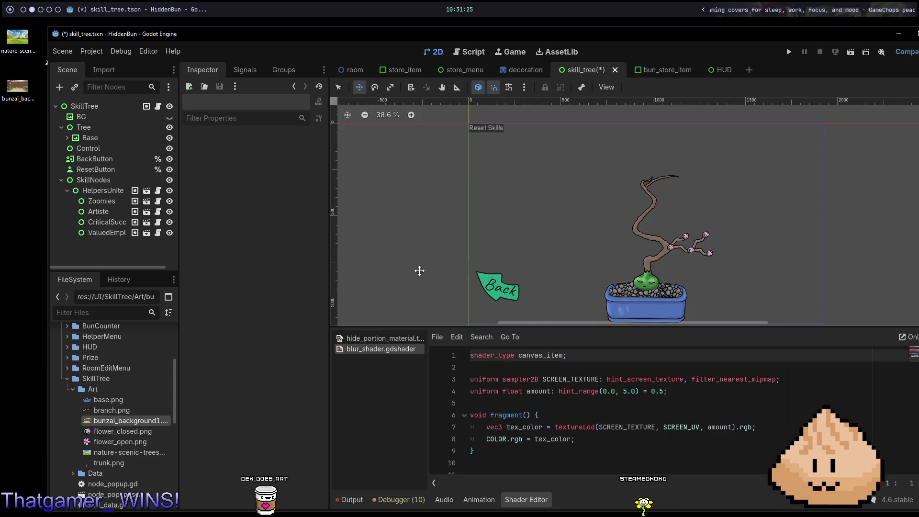
key(ctrl+s)
click(131, 109)
key(ctrl+a)
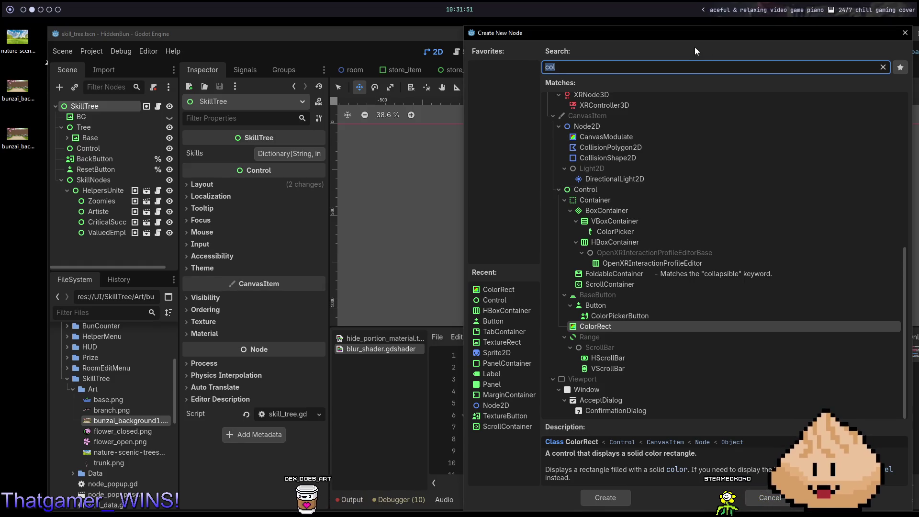
- Create a ColorRect under SkillTree, move it directly below BG, and save
text(color)
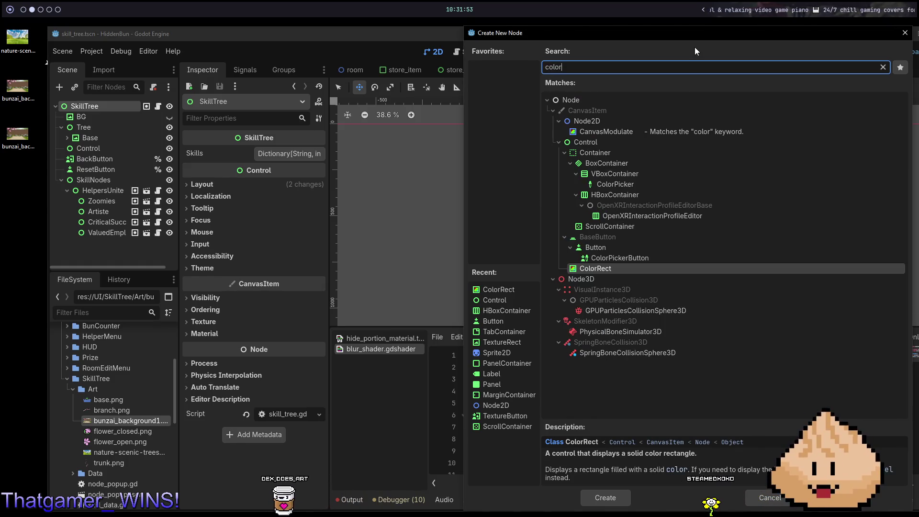
key(Return)
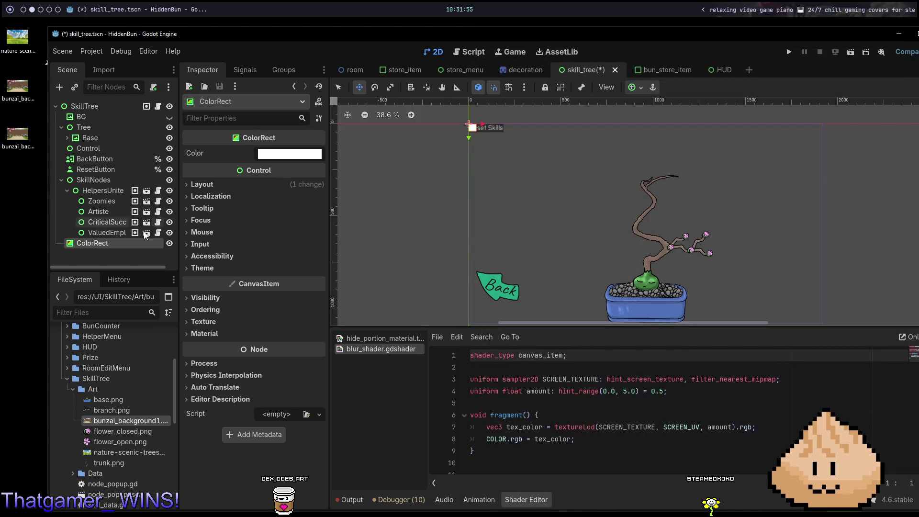
drag(119, 243, 93, 123)
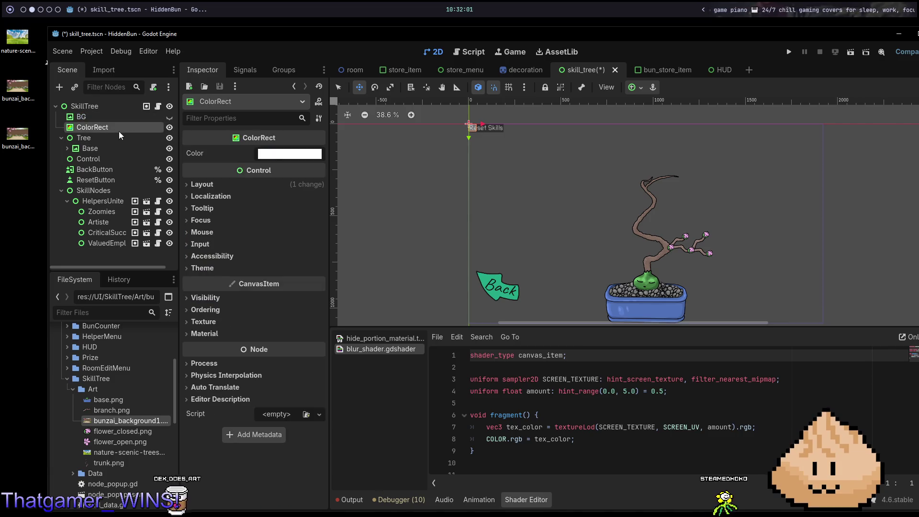
key(ctrl+s)
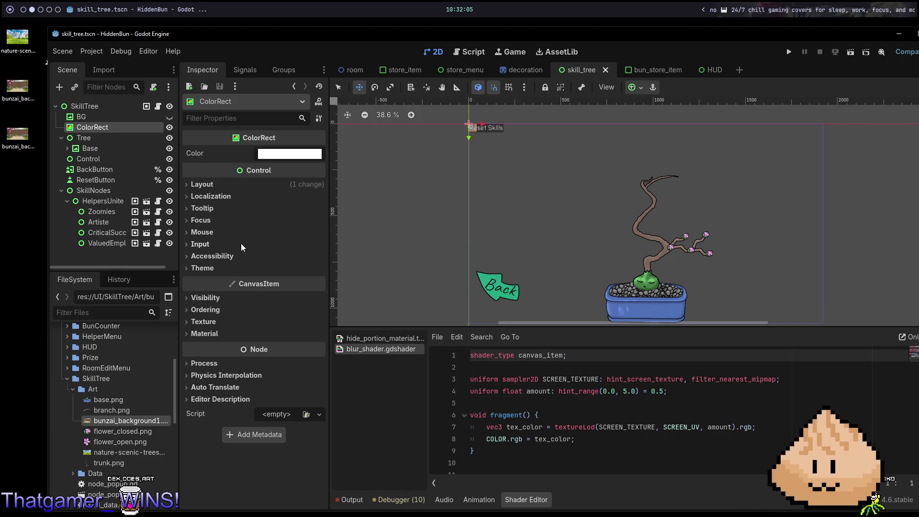
- Give the new ColorRect a ShaderMaterial using blur_shader.gdshader
click(208, 335)
click(308, 350)
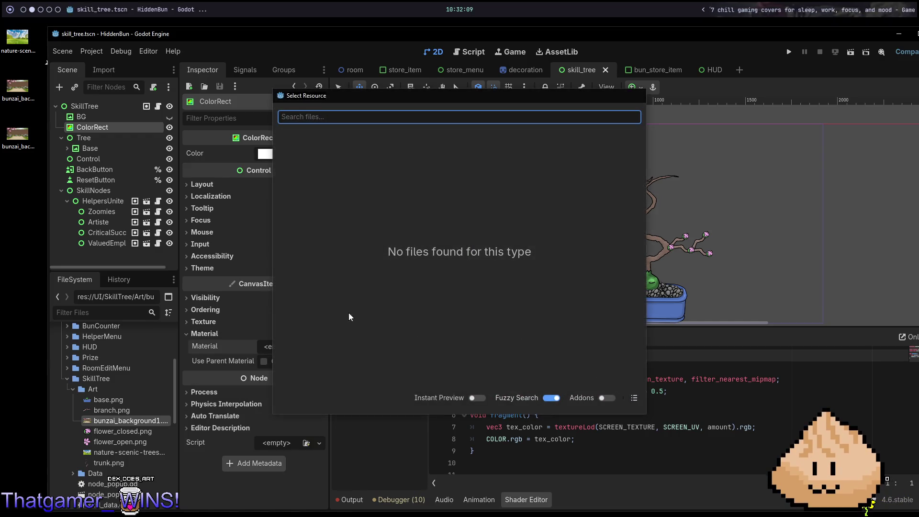
key(Escape)
click(290, 346)
click(292, 387)
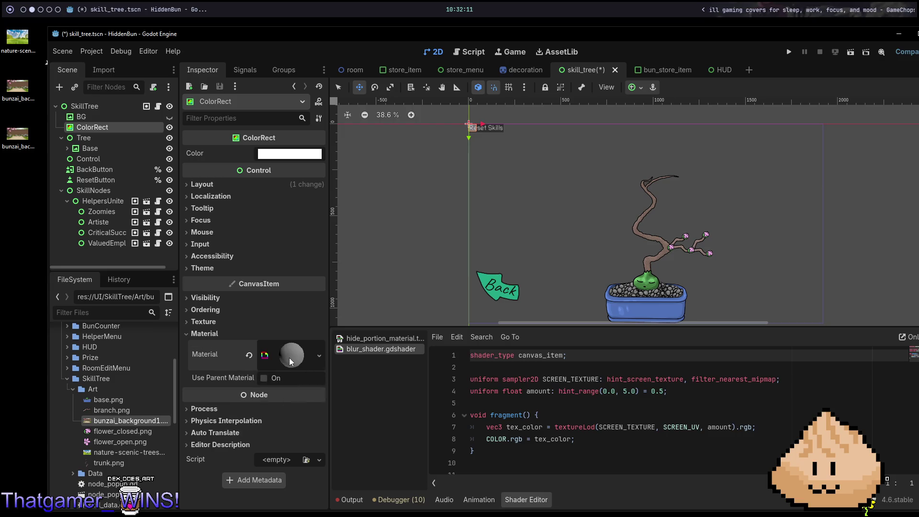
click(289, 357)
click(298, 453)
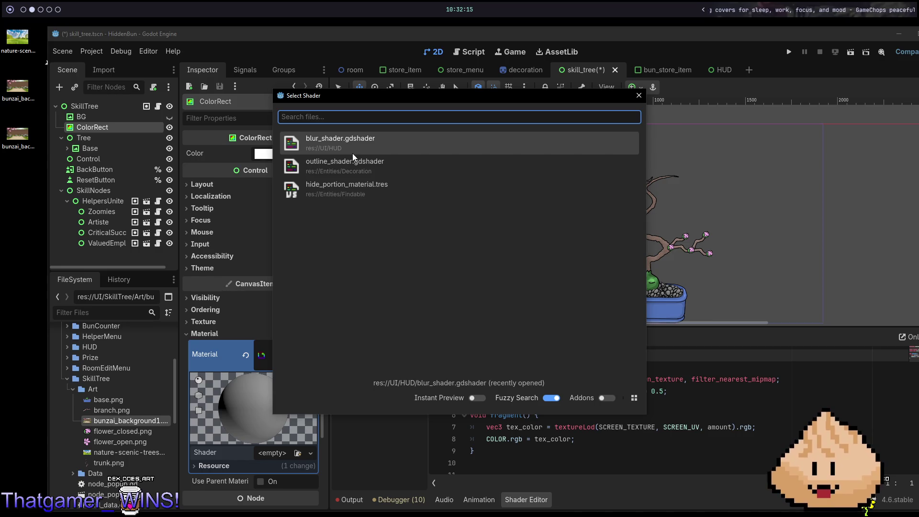
click(352, 153)
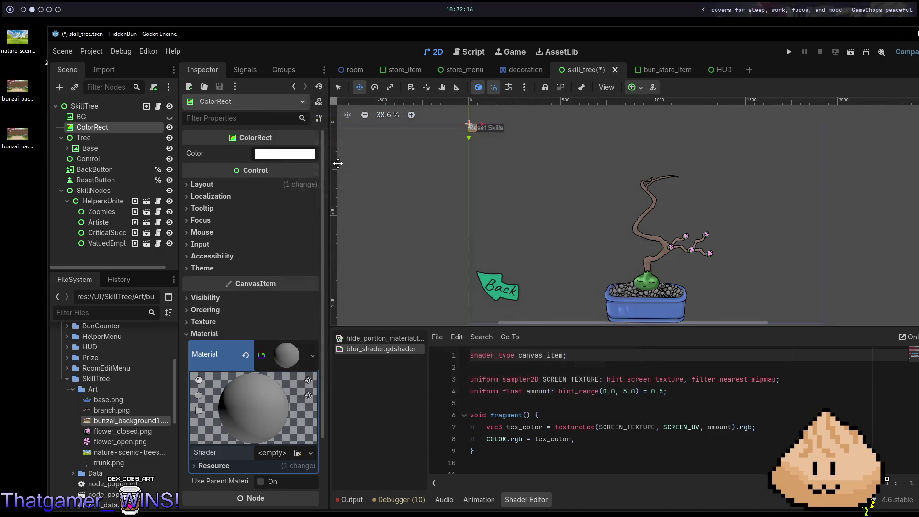
- Anchor ColorRect to Full Rect, reload blur_shader.gdshader, set Amount to 5.0, and save
click(633, 86)
click(691, 175)
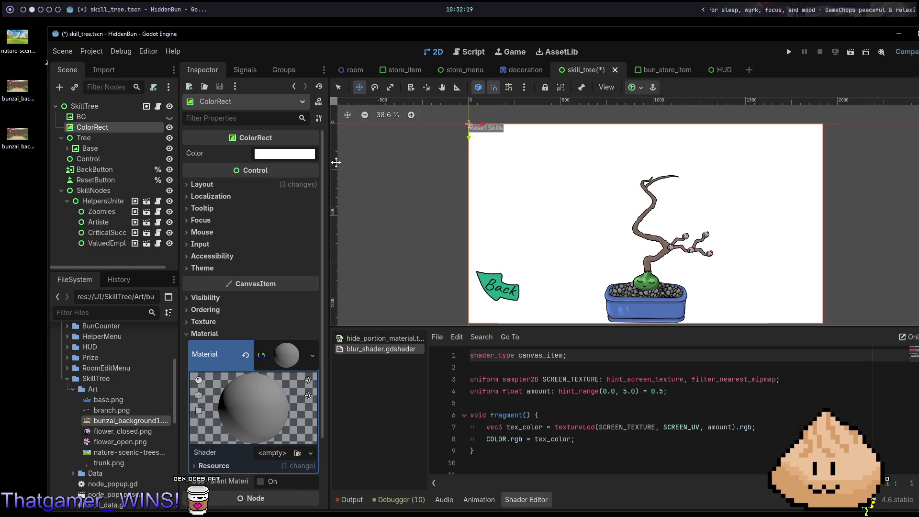
click(296, 453)
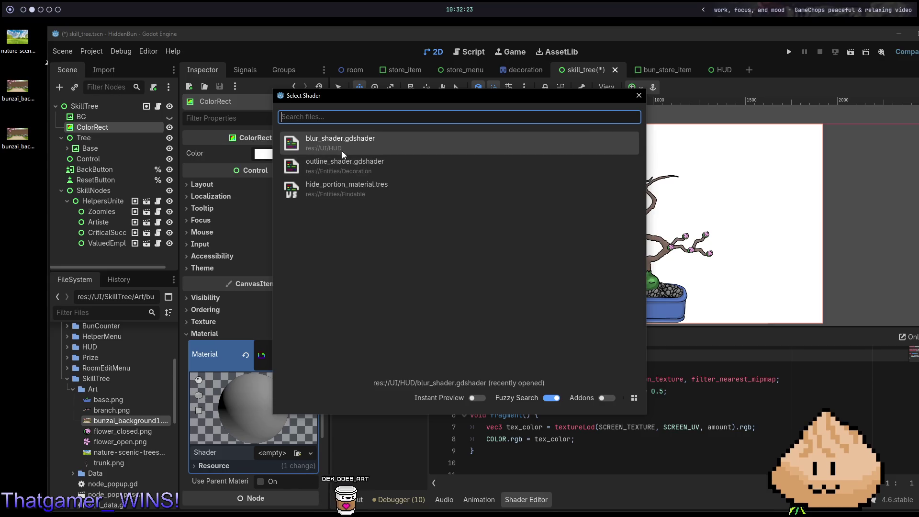
click(342, 151)
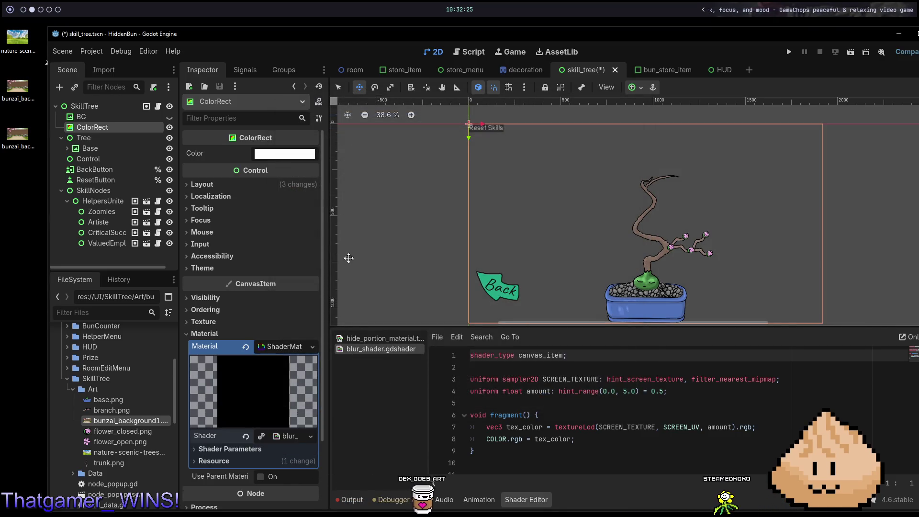
click(286, 440)
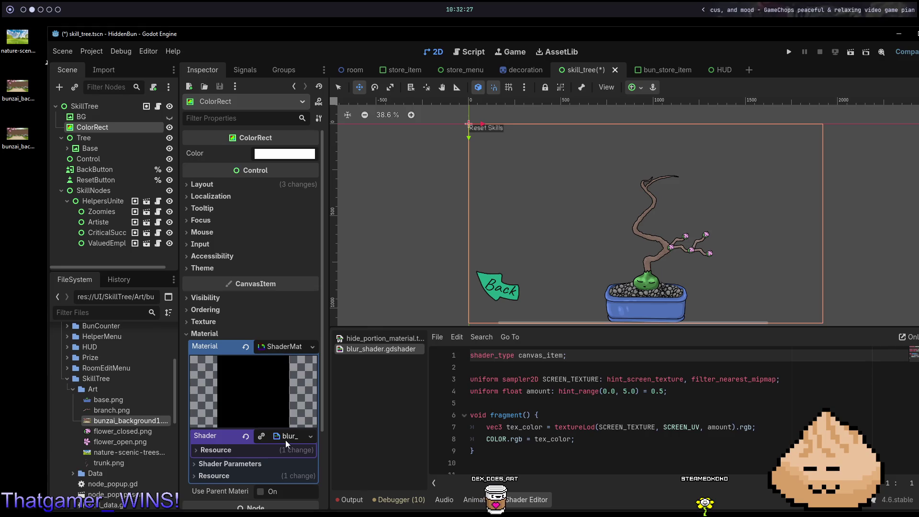
click(223, 464)
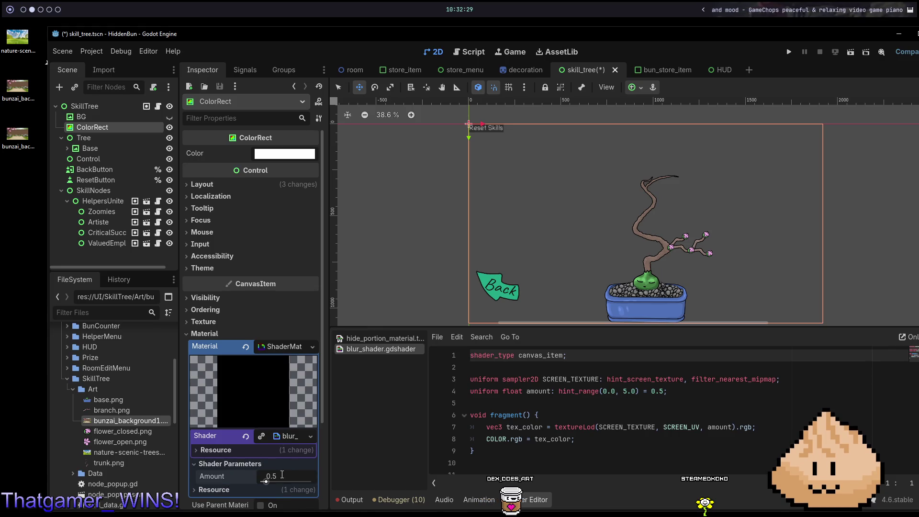
text(5)
key(Return)
key(ctrl+s)
- Add a TextureRect as a child of ColorRect
key(ctrl+a)
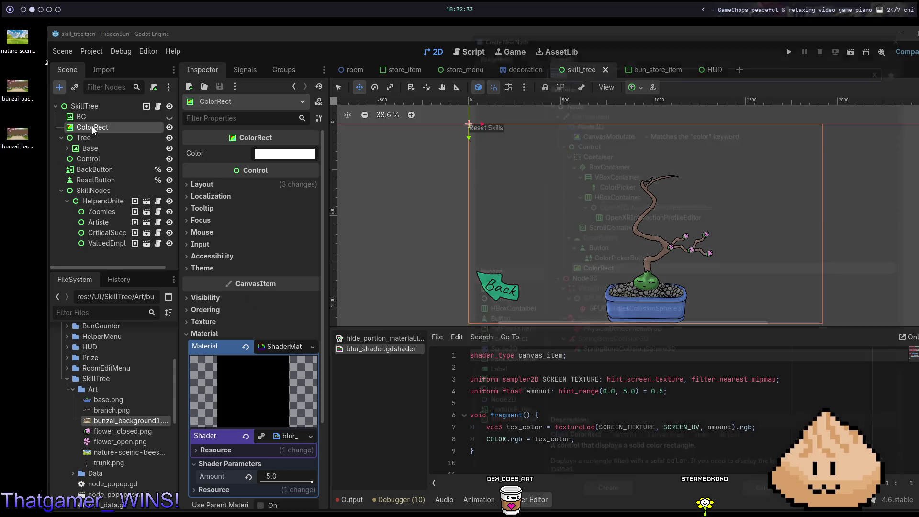
text(texturerect)
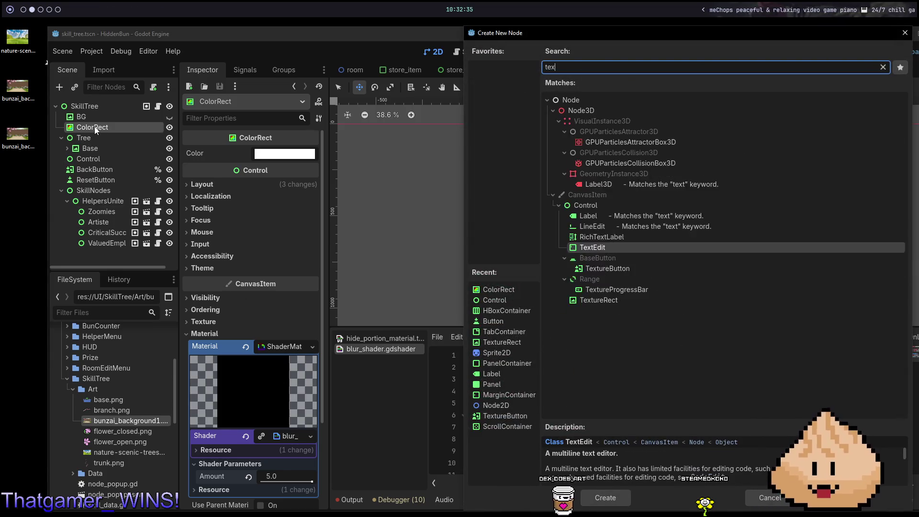
key(Return)
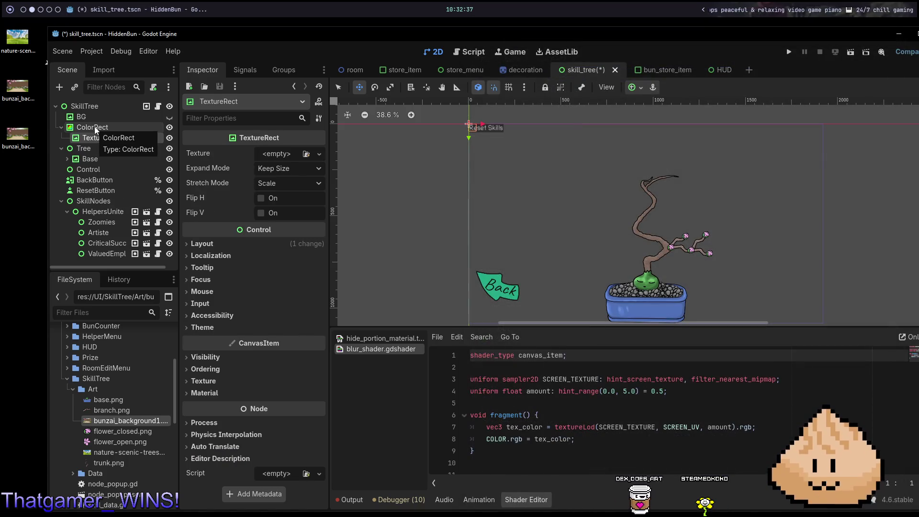
- Make the TextureRect Full Rect with the garden background texture, and save
click(640, 87)
click(691, 176)
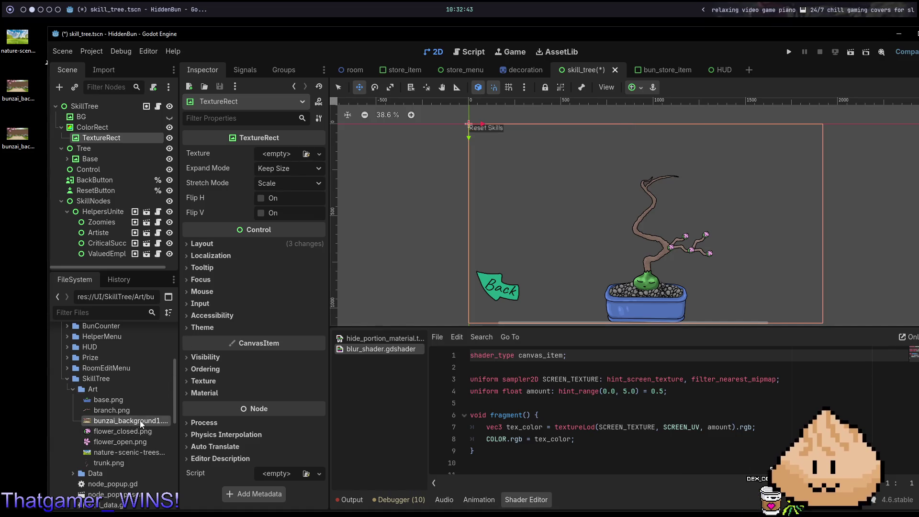
drag(295, 133, 293, 155)
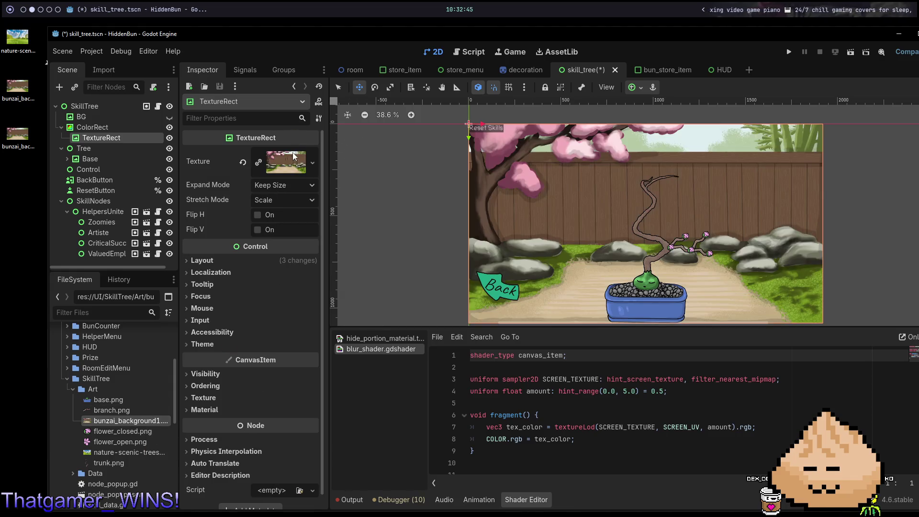
key(ctrl+s)
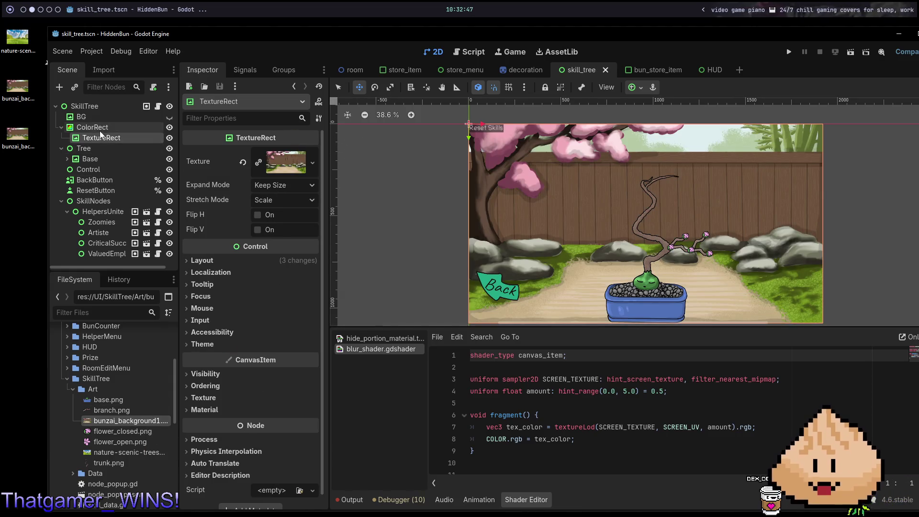
- Confirm ColorRect's blur Amount stays at 5.0 and save the skill_tree scene
scroll(515, 215, up, 2)
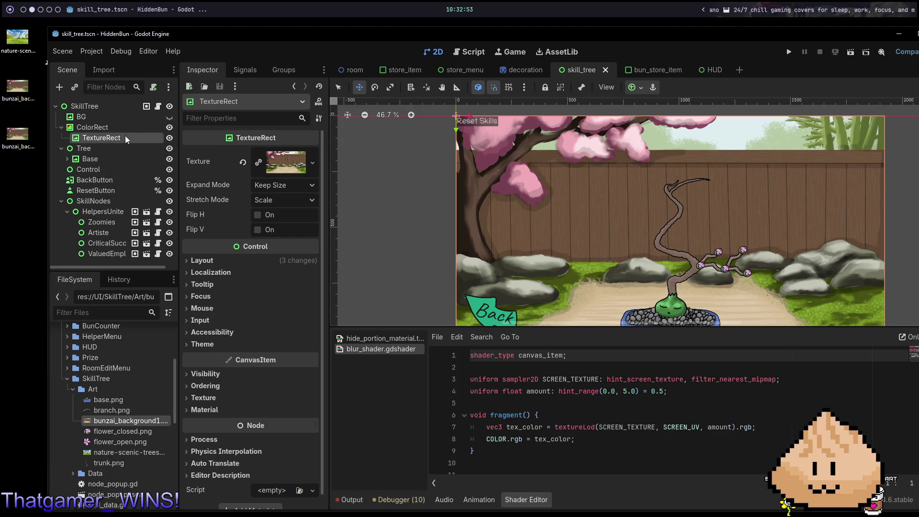
click(114, 128)
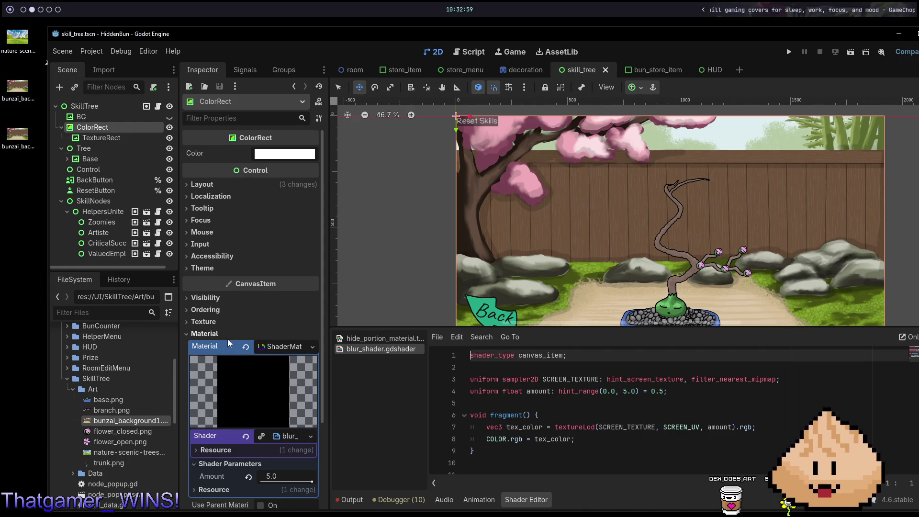
scroll(237, 383, down, 4)
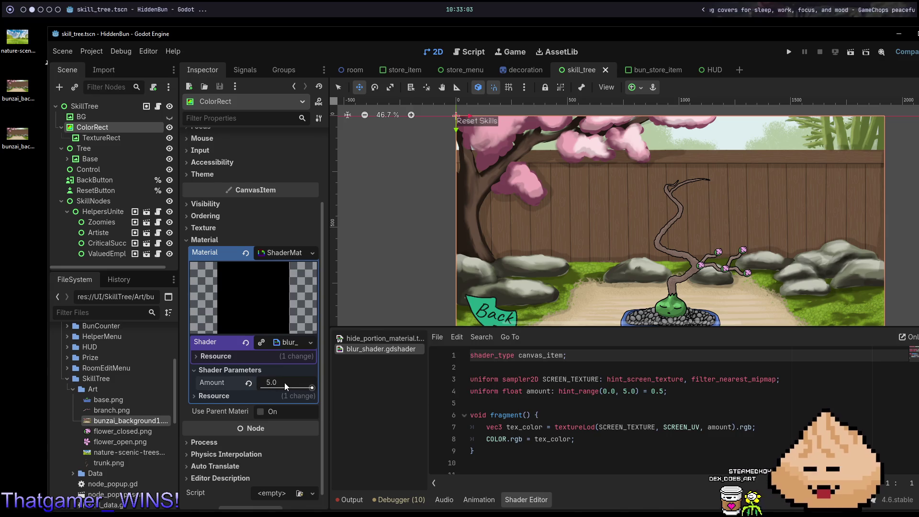
click(312, 389)
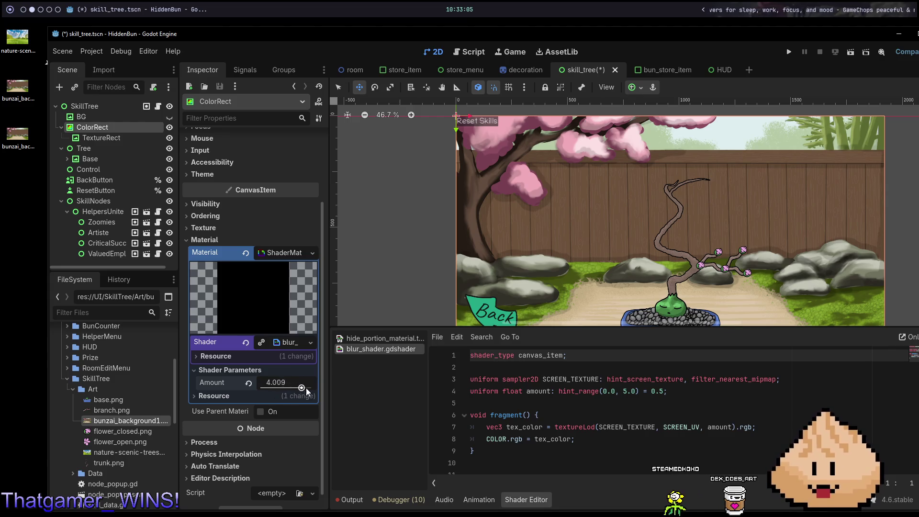
key(ctrl+s)
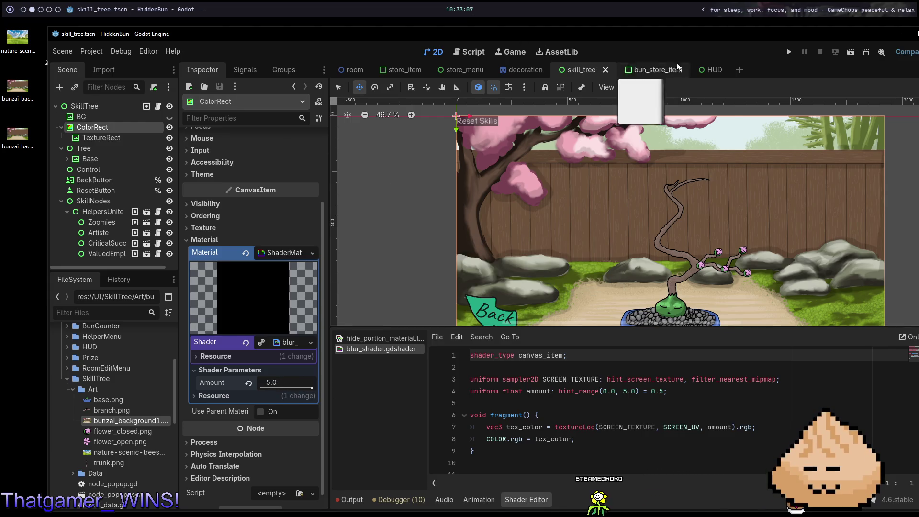
click(717, 69)
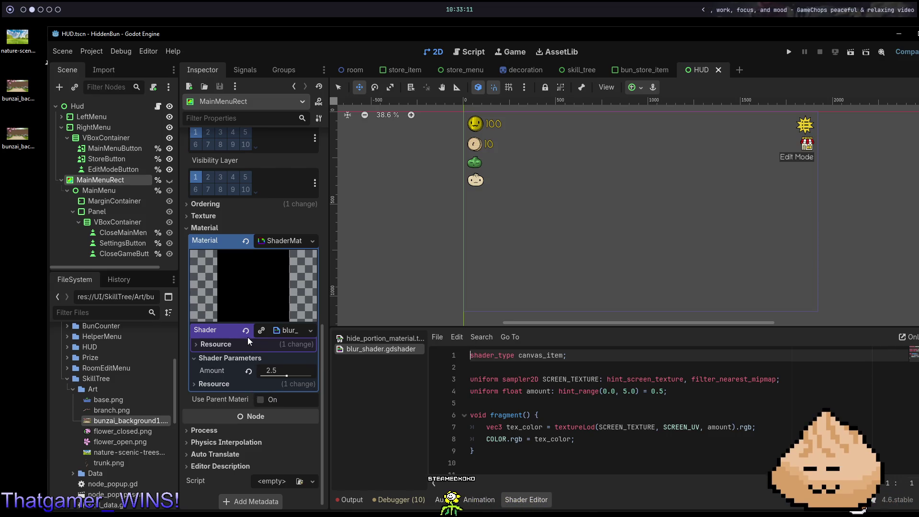
- Toggle the HUD pause menu's visibility repeatedly, leaving it visible
click(169, 181)
click(169, 181)
click(169, 181)
click(168, 182)
click(168, 182)
click(168, 182)
click(168, 182)
click(168, 182)
click(168, 182)
click(168, 181)
click(169, 181)
click(168, 181)
click(169, 181)
click(169, 181)
click(168, 181)
click(169, 181)
click(169, 180)
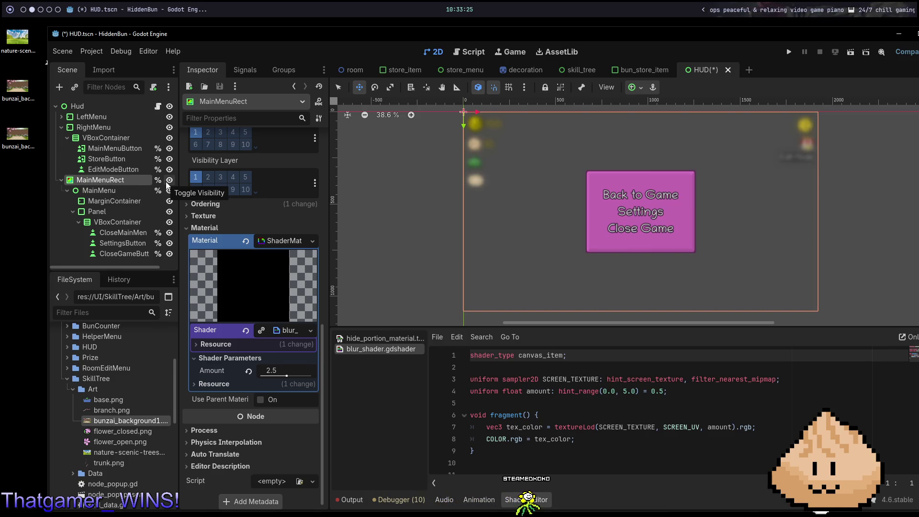
- Delete the MarginContainer from the HUD's MainMenu, keeping the Panel
click(110, 186)
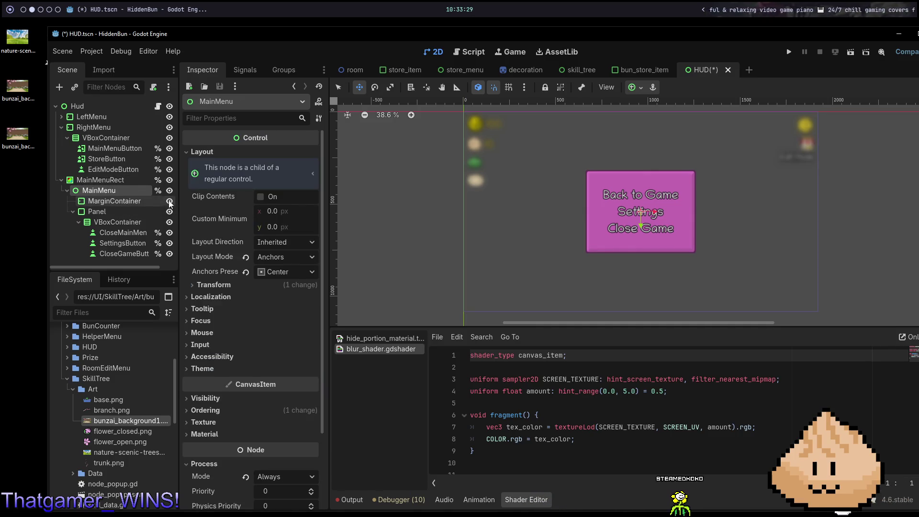
click(148, 201)
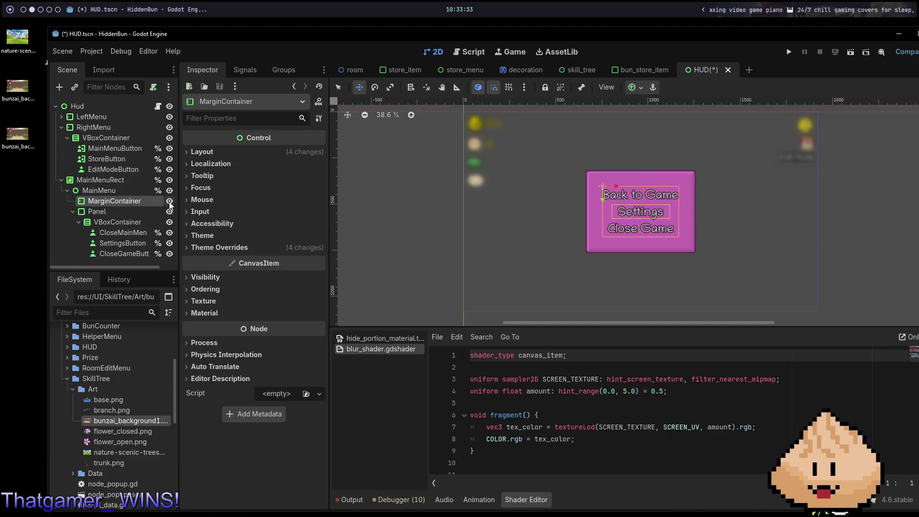
click(172, 212)
click(173, 212)
double_click(133, 203)
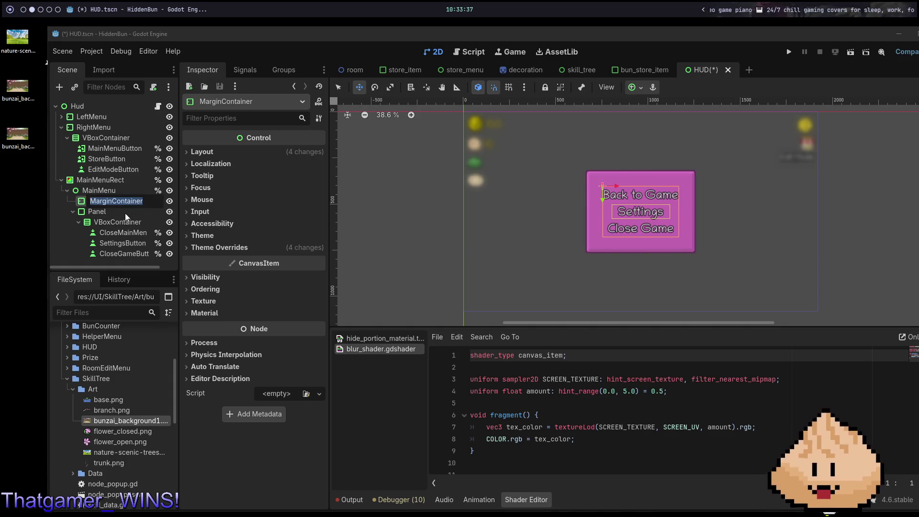
key(Escape)
click(123, 210)
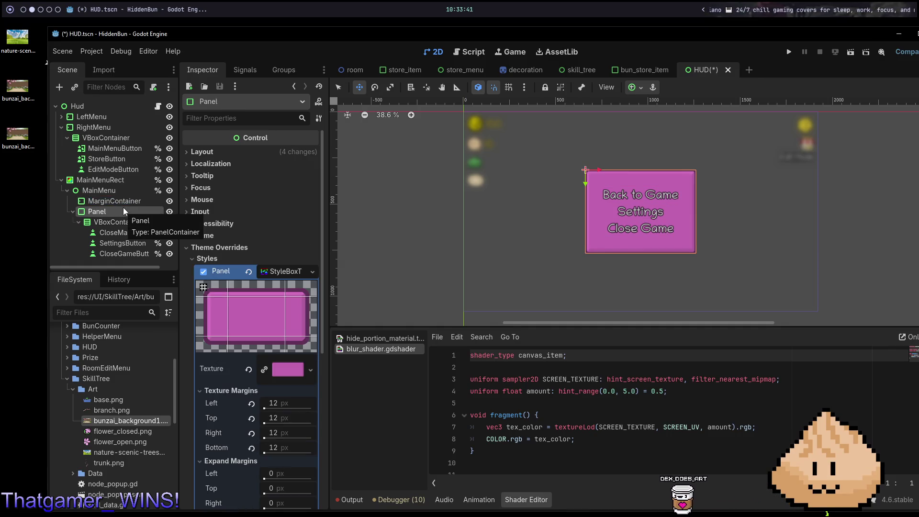
click(139, 200)
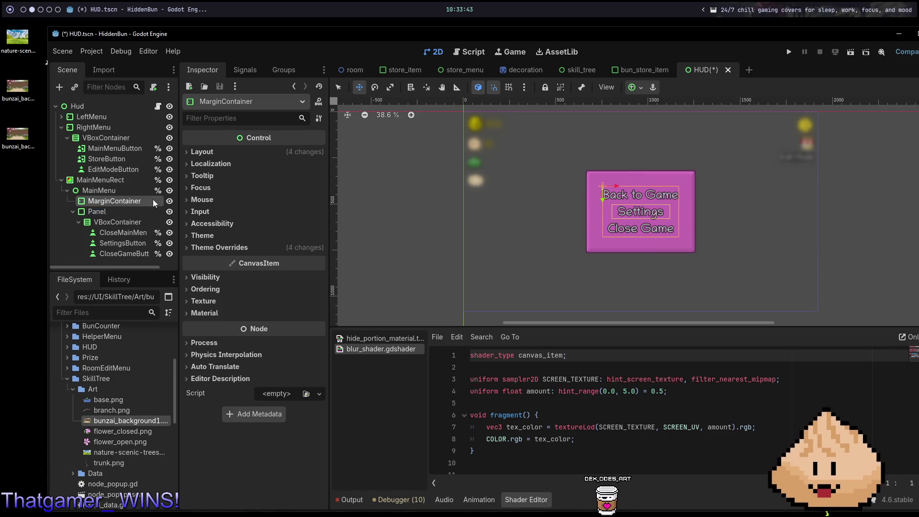
key(Delete)
click(444, 263)
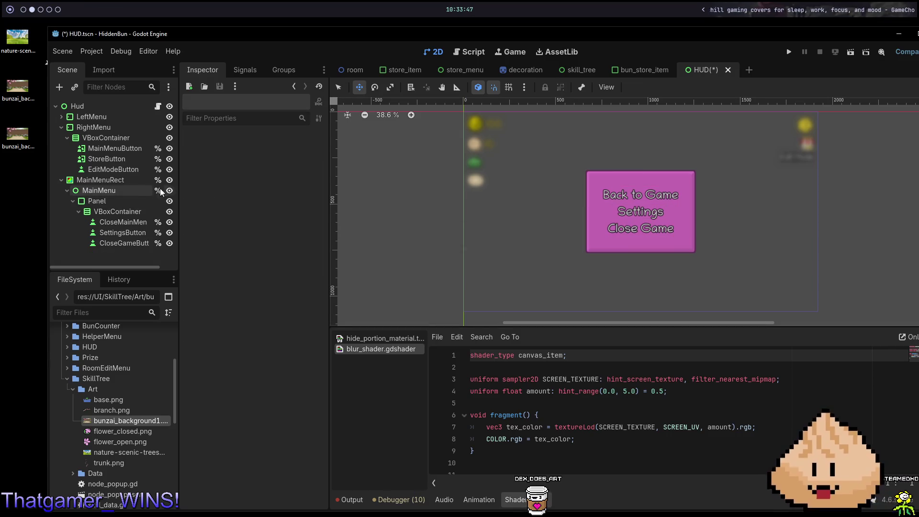
click(119, 192)
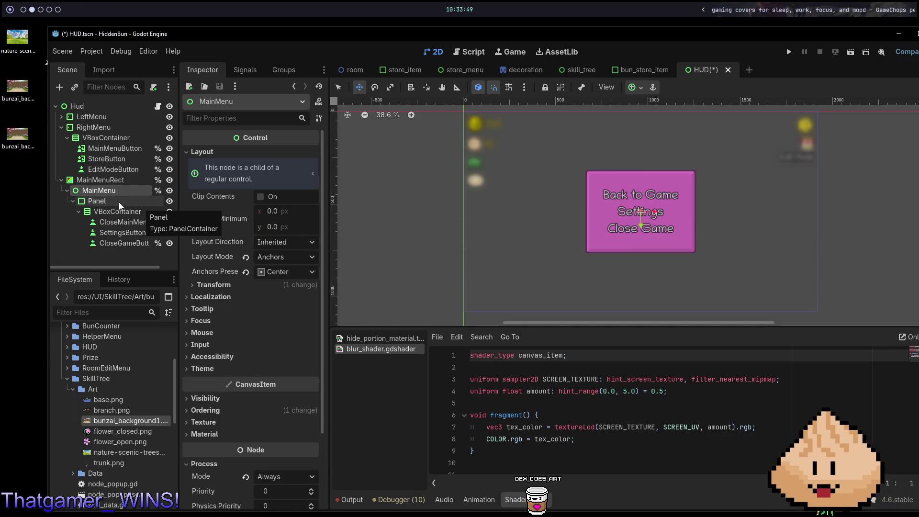
- Check MainMenuRect's blur material and Z Index 10, then save the HUD scene
click(119, 201)
click(110, 182)
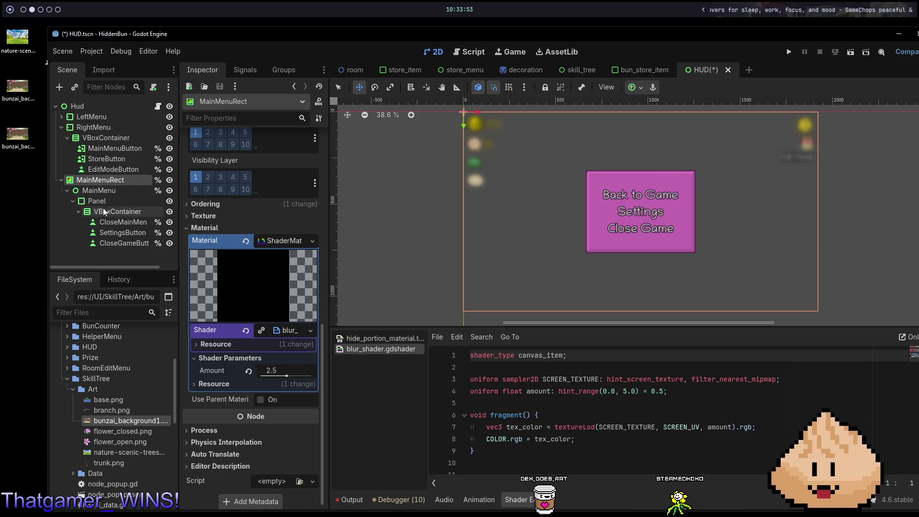
click(109, 190)
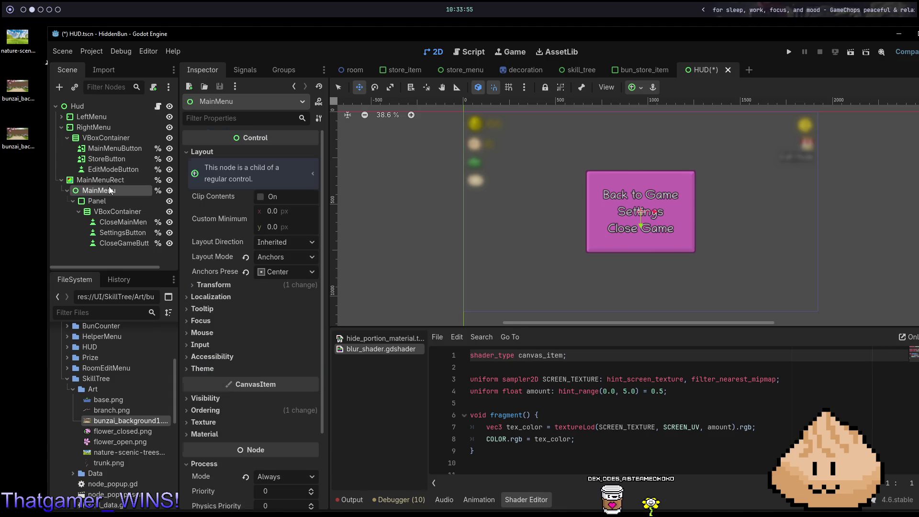
click(110, 169)
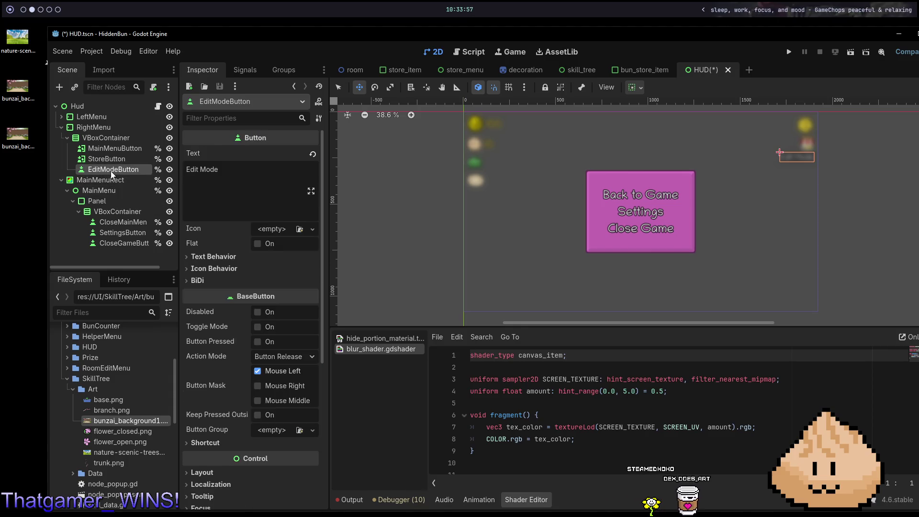
click(110, 180)
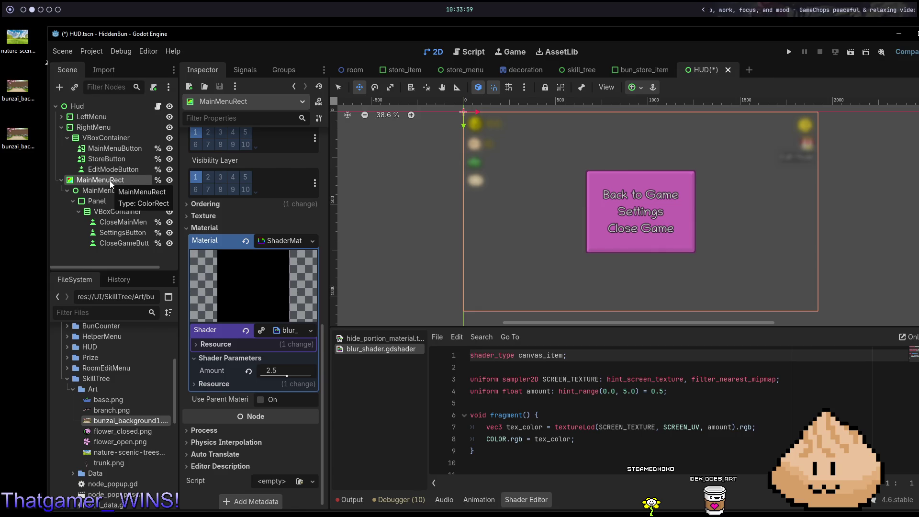
click(206, 206)
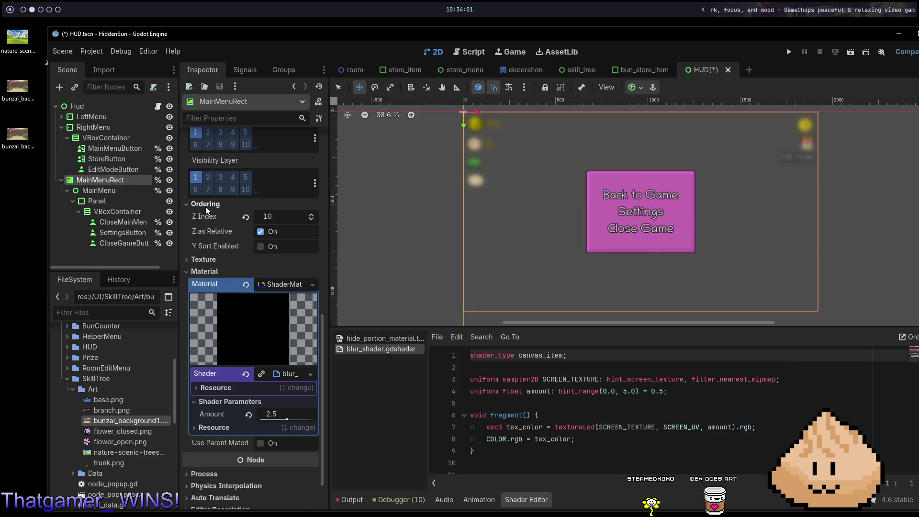
click(205, 206)
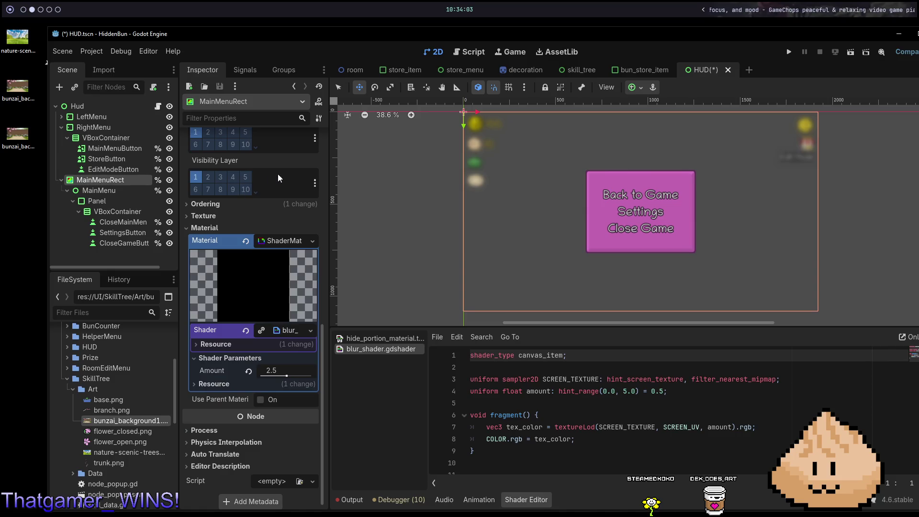
key(ctrl+s)
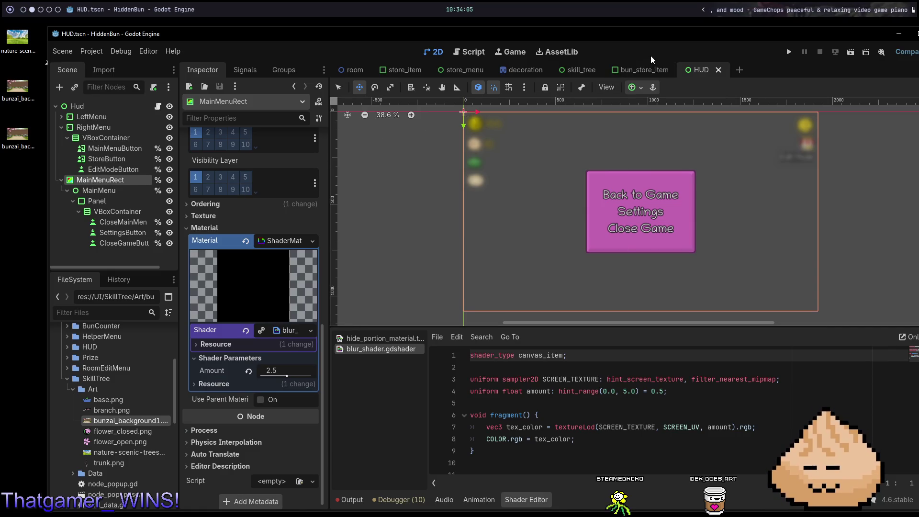
- Hide the pause menu, test-run the HUD, then return to skill_tree via bun_store_item
click(169, 180)
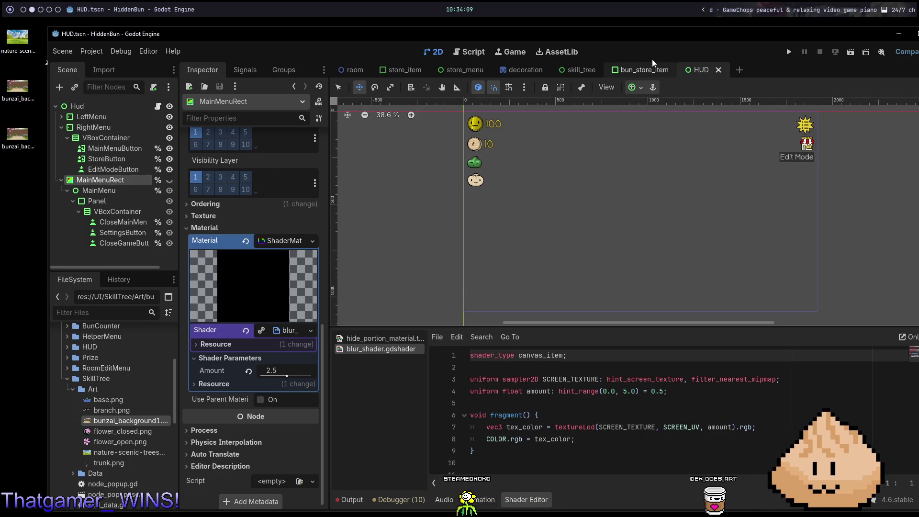
key(F6)
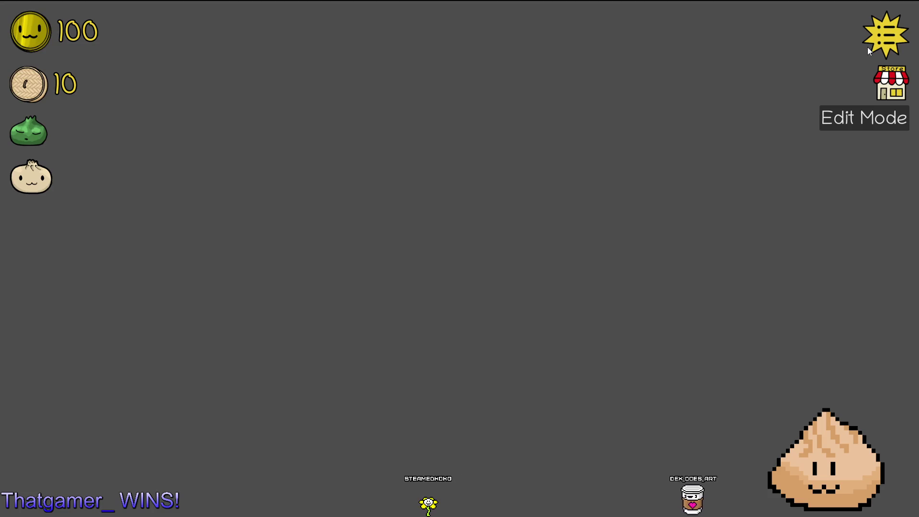
key(F8)
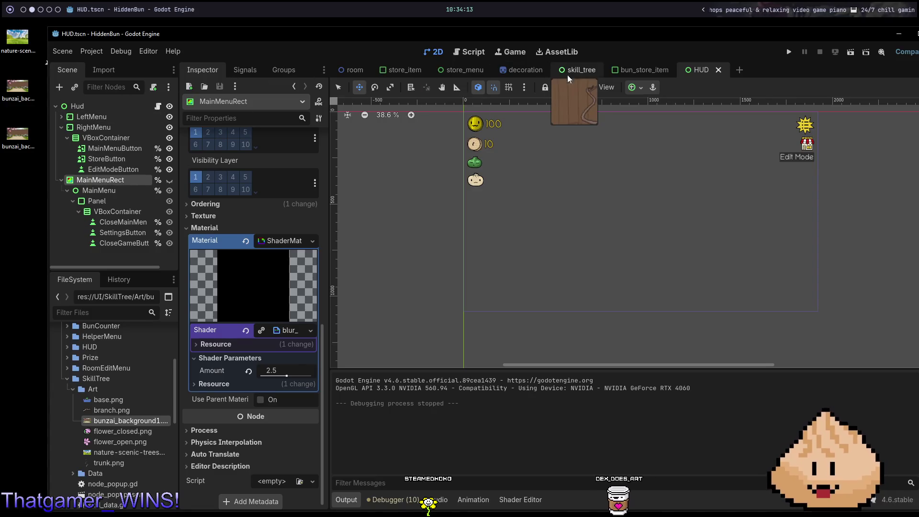
click(641, 70)
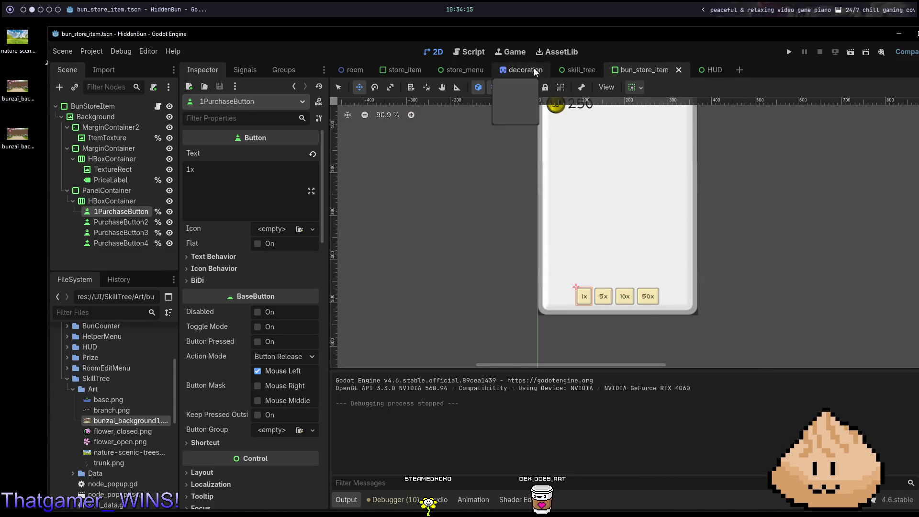
click(580, 70)
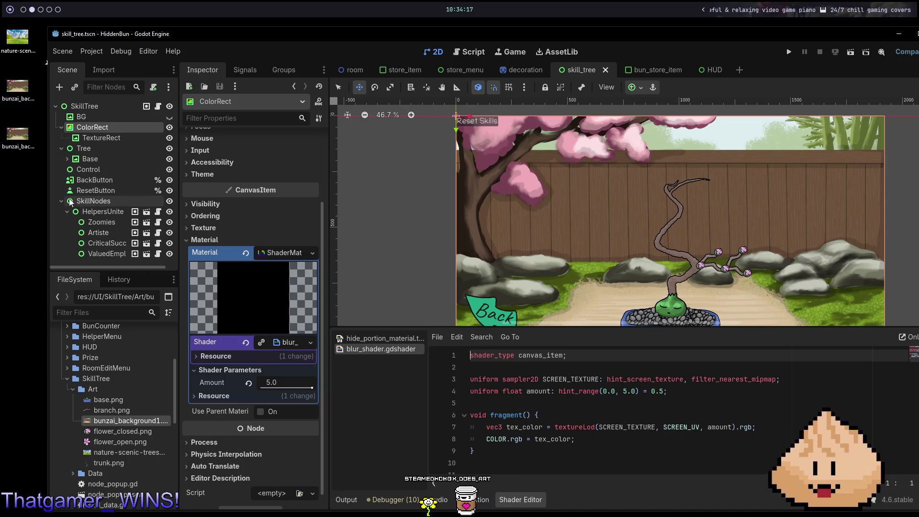
- Try ColorRect Z Index 10, revert to 0, and move TextureRect above ColorRect
click(222, 216)
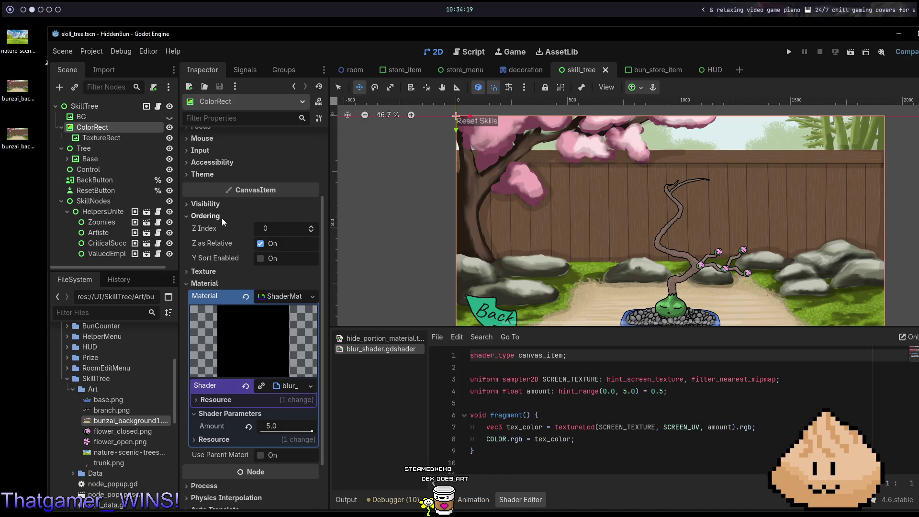
click(275, 230)
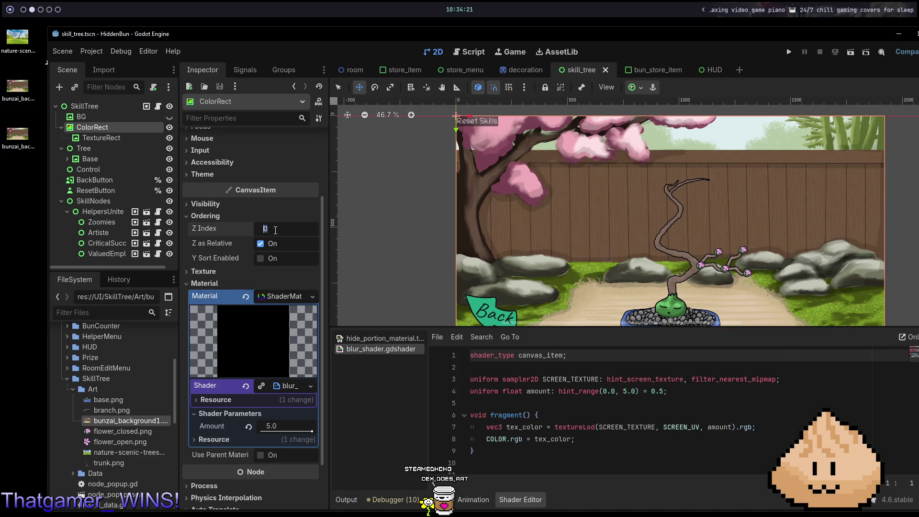
text(10)
key(Return)
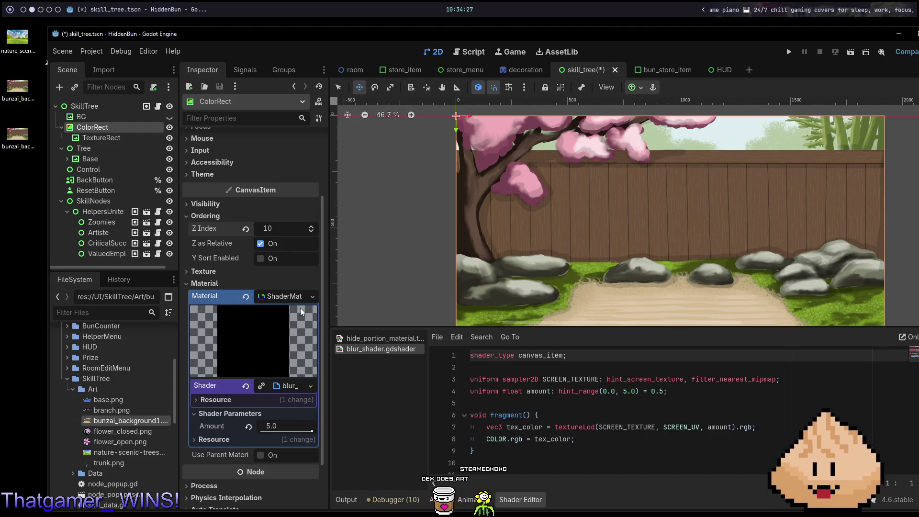
key(ctrl+z)
mouse_move(119, 139)
mouse_down()
mouse_move(110, 119)
mouse_move(101, 124)
mouse_up()
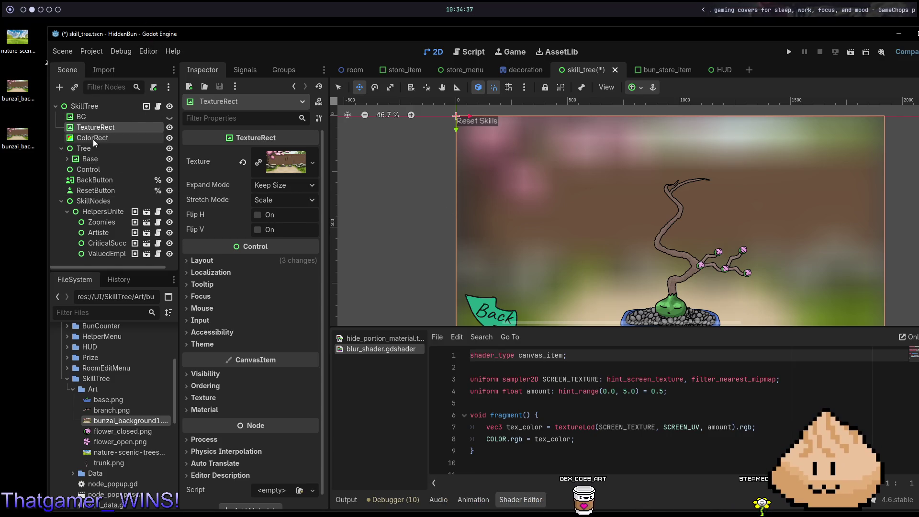
click(93, 139)
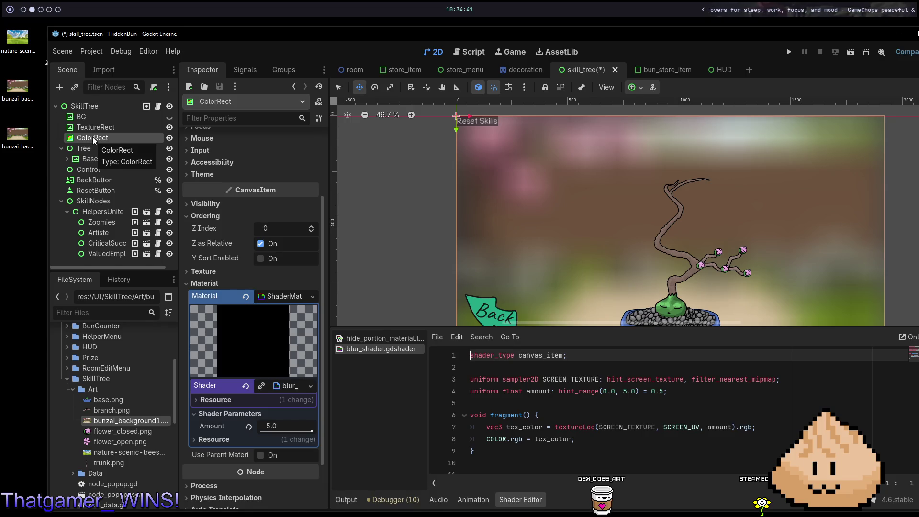
- Change the ColorRect node's type to Control
right_click(93, 136)
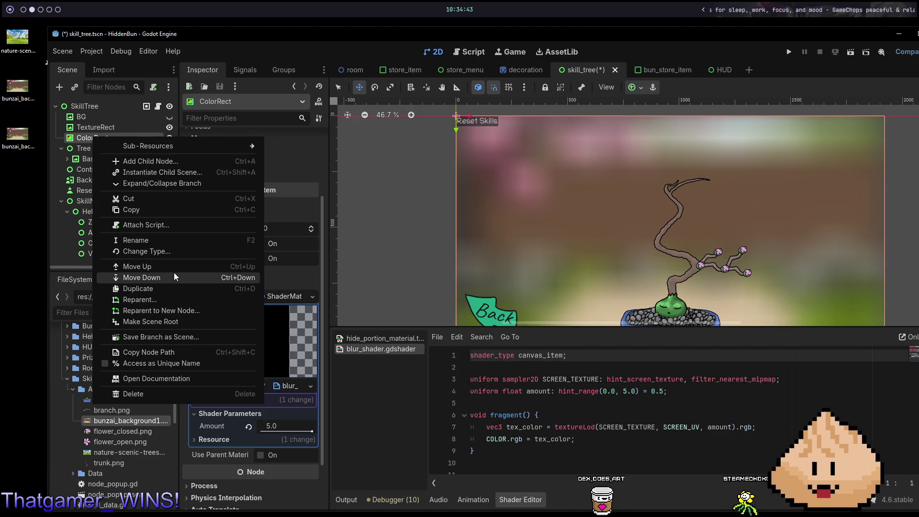
click(168, 251)
text(cont)
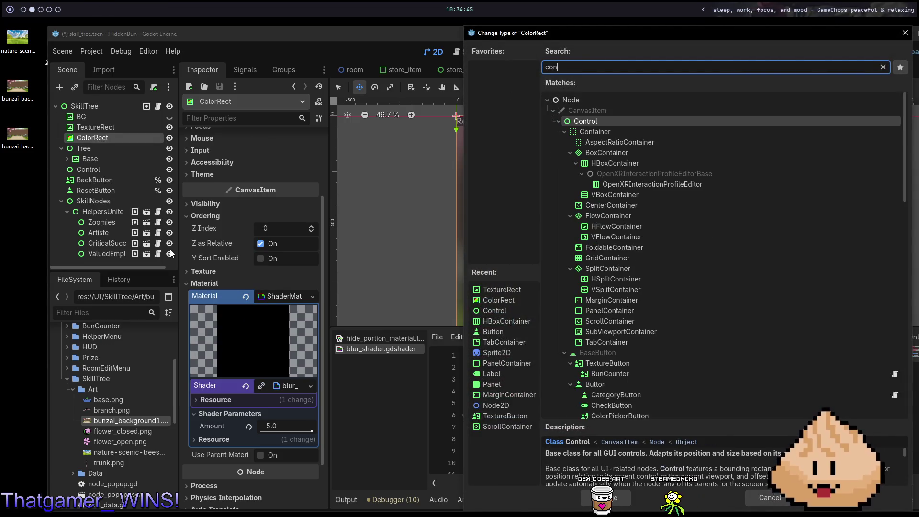
key(Return)
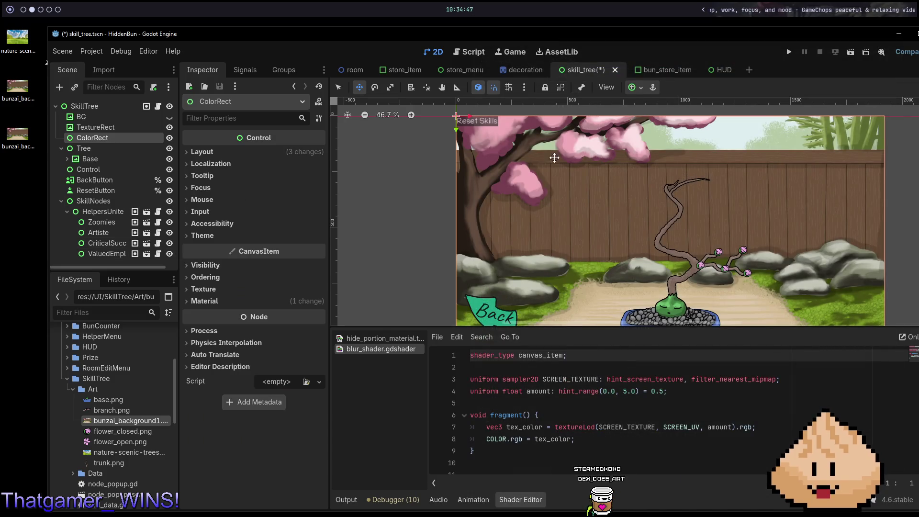
- Check the anchor presets without changes, and expand Material to view the ShaderMaterial
click(652, 87)
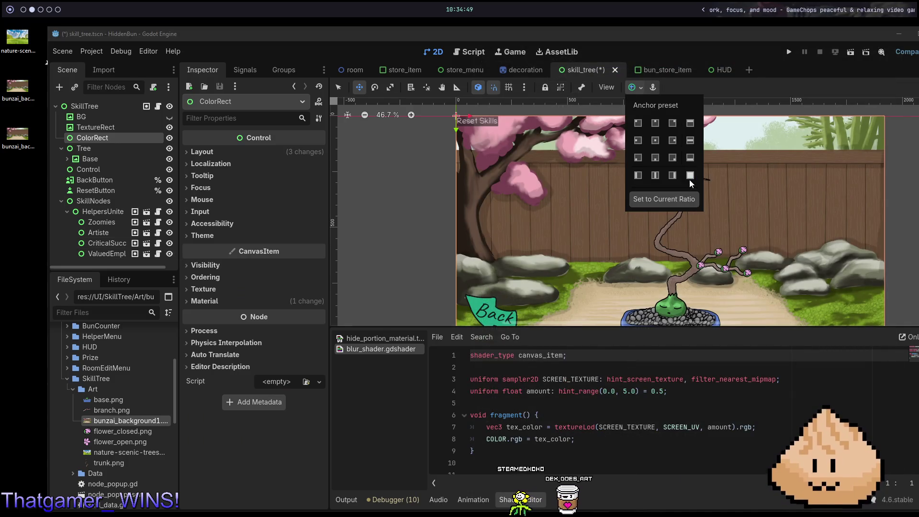
click(690, 180)
click(249, 301)
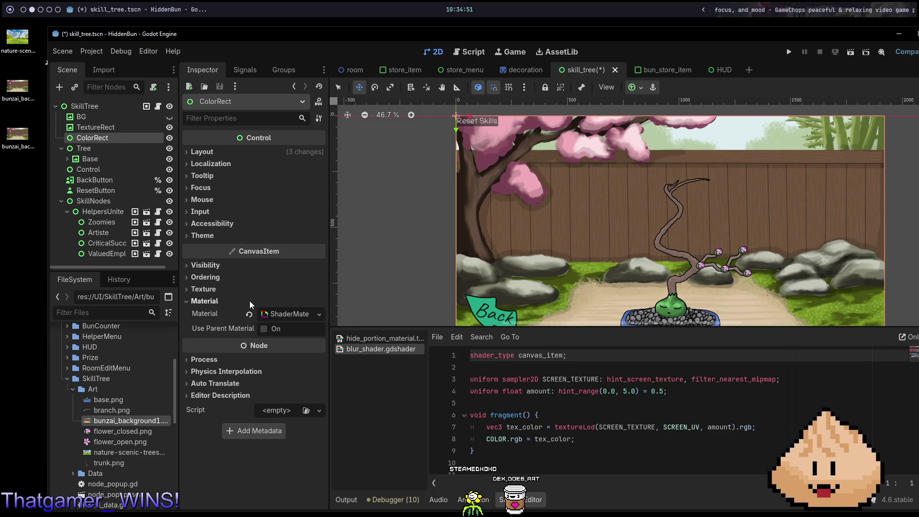
click(285, 313)
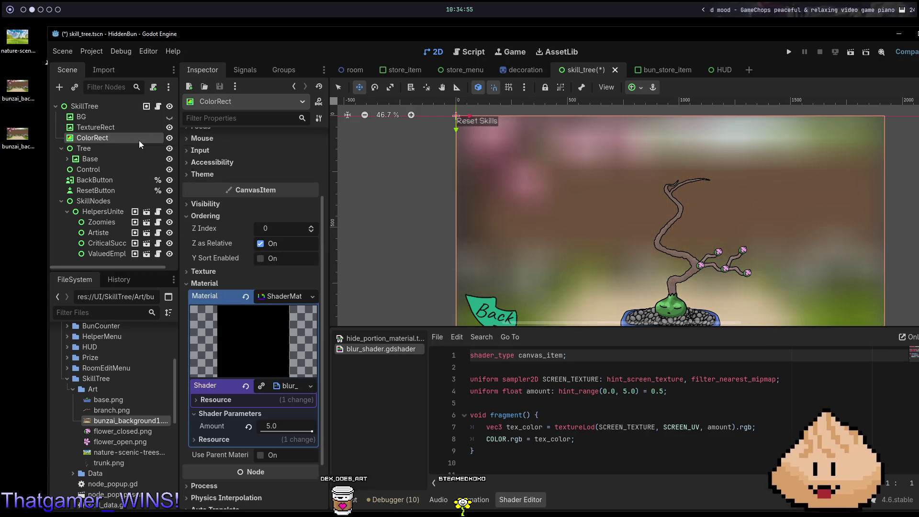
- Lower the blur shader's Amount to 2.0, then 1.0, and run the skill tree scene
click(277, 429)
text(2)
key(Return)
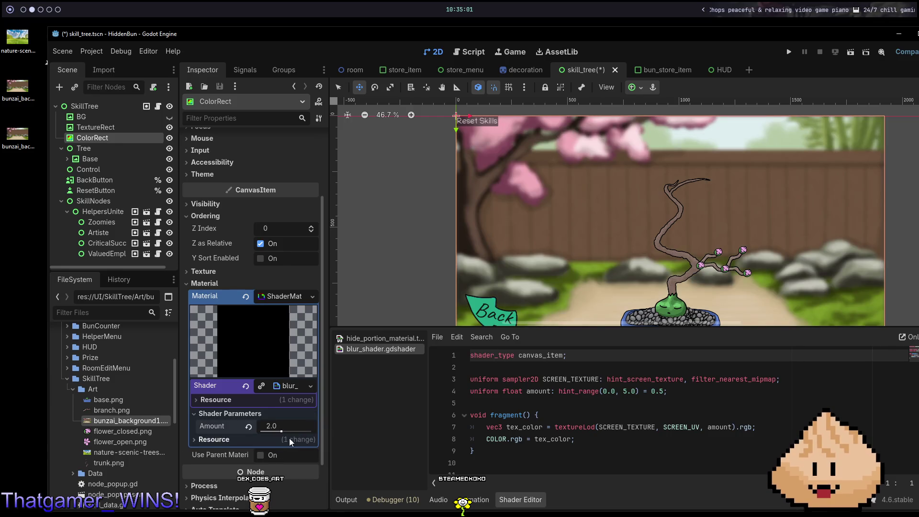
click(284, 426)
text(1)
key(Return)
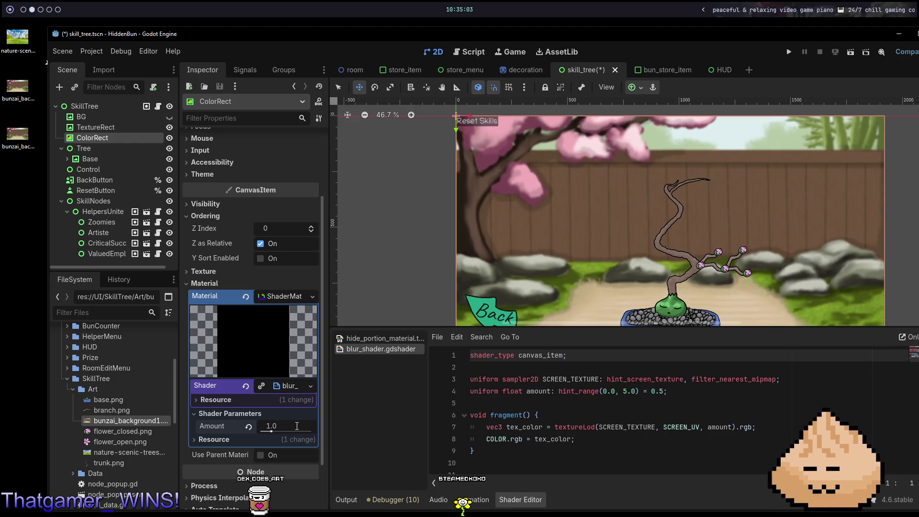
key(F5)
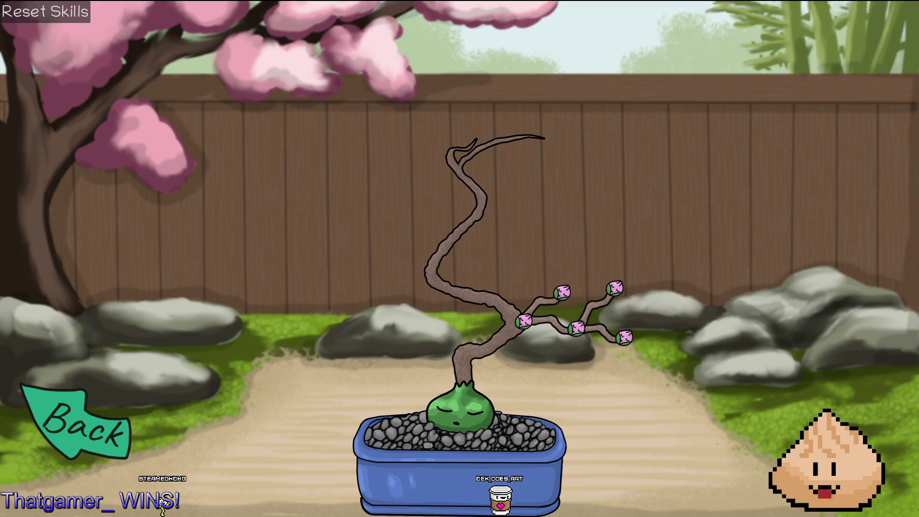
- Stop the game, compare with the bunzai_background image, then select TextureRect and ColorRect
click(85, 404)
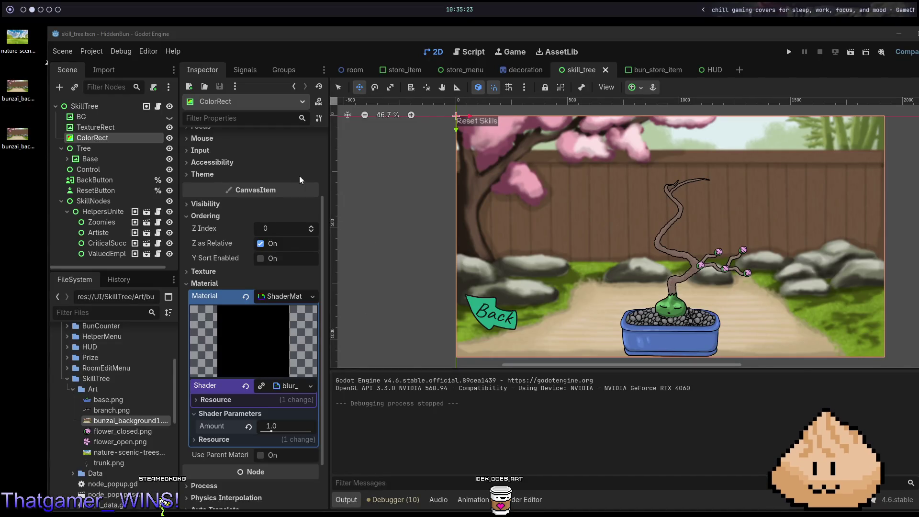
double_click(17, 134)
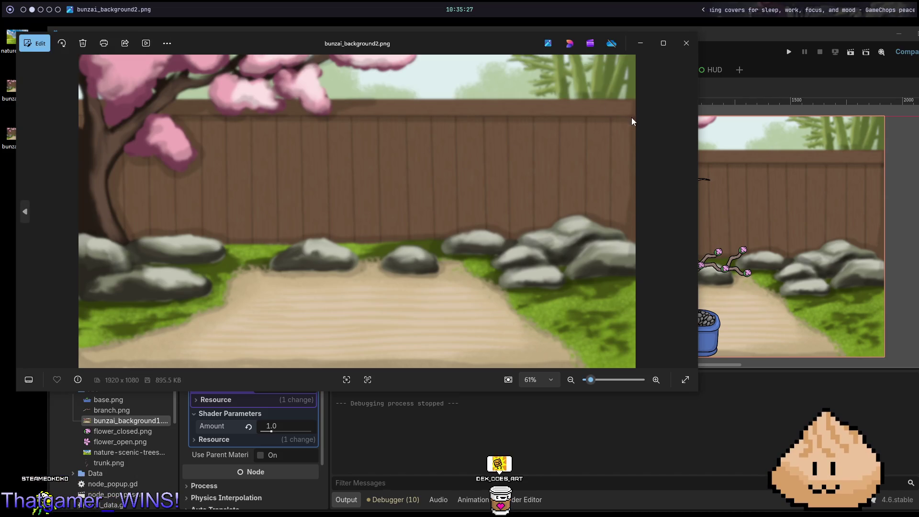
key(Escape)
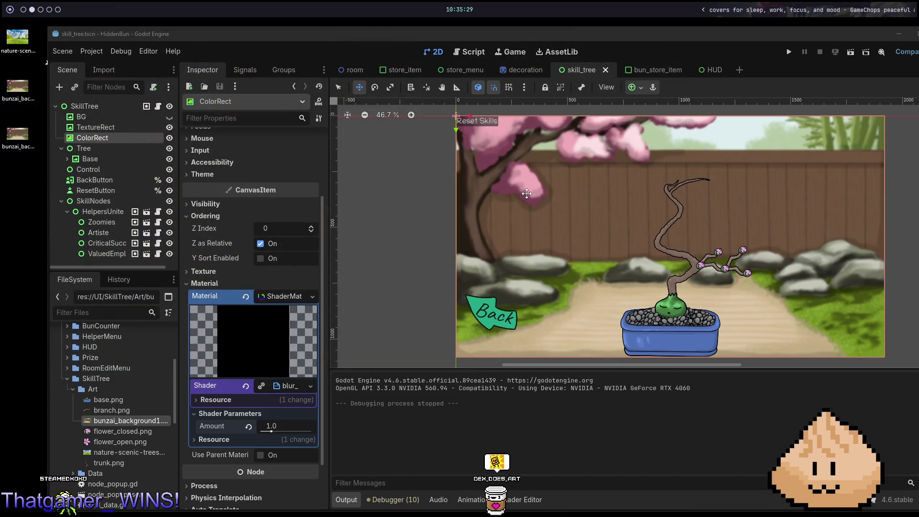
click(112, 128)
click(123, 140)
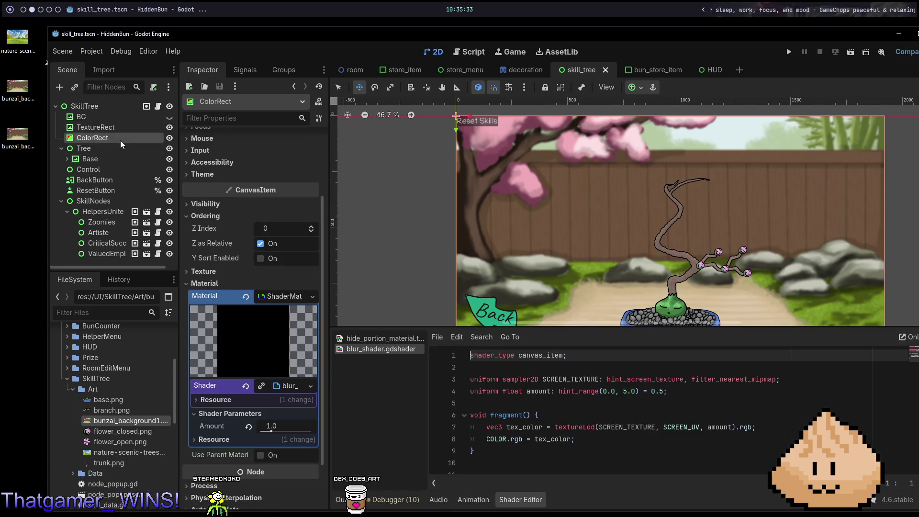
- Rename ColorRect to 'Blur', nest it under TextureRect, and save the scene
double_click(122, 139)
text(Blur)
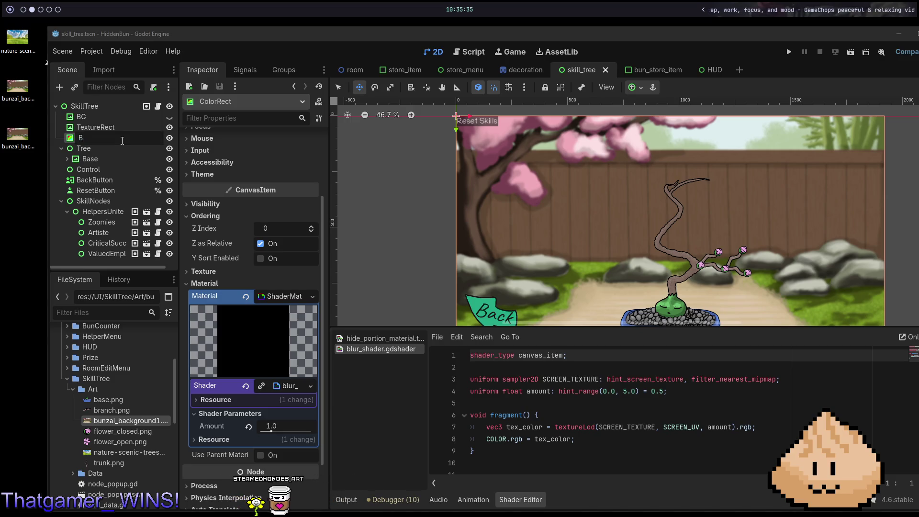
key(Return)
key(ctrl+s)
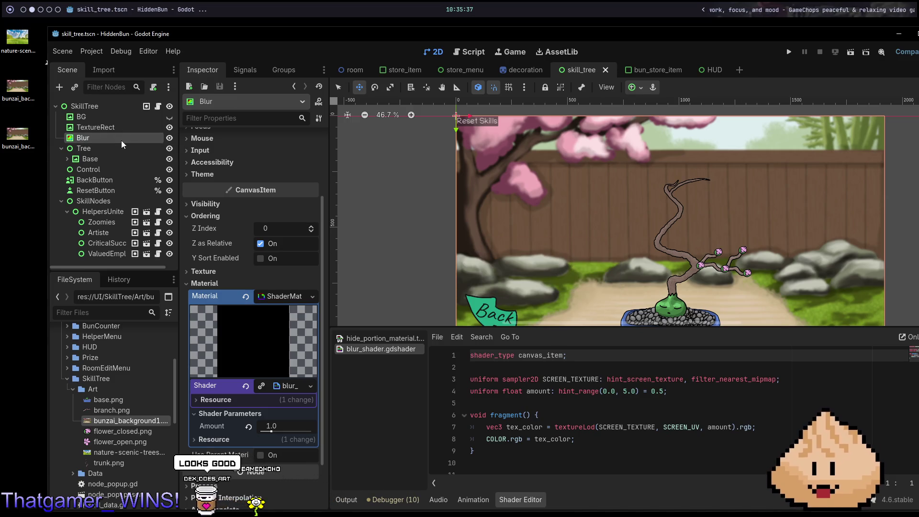
drag(75, 138, 92, 128)
key(ctrl+s)
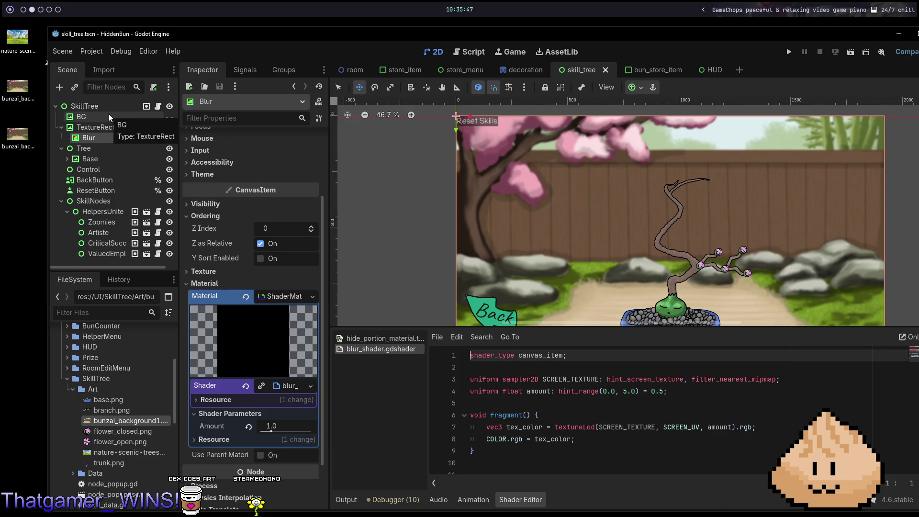
- Nudge the blur Amount slightly above 1.0, then test-run the scene and close it
scroll(587, 253, down, 3)
scroll(622, 253, up, 3)
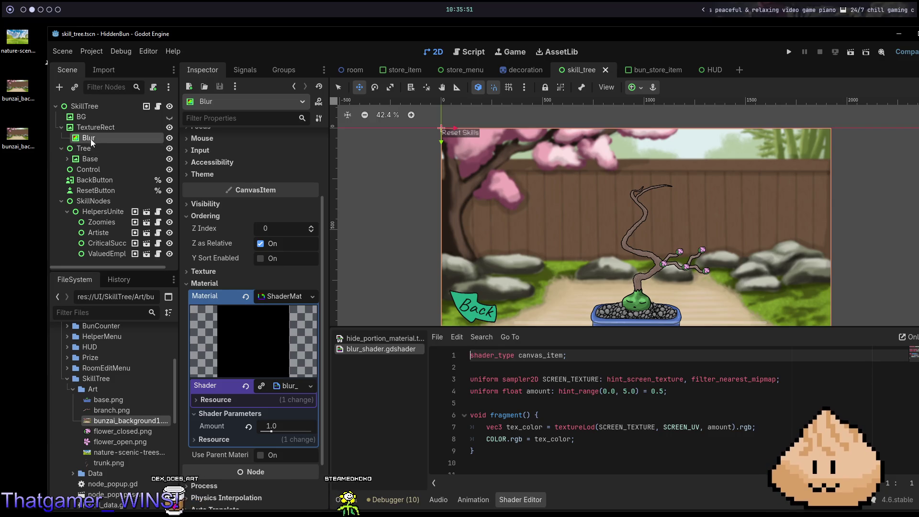
mouse_move(273, 433)
mouse_down()
mouse_move(307, 434)
mouse_move(274, 432)
mouse_up()
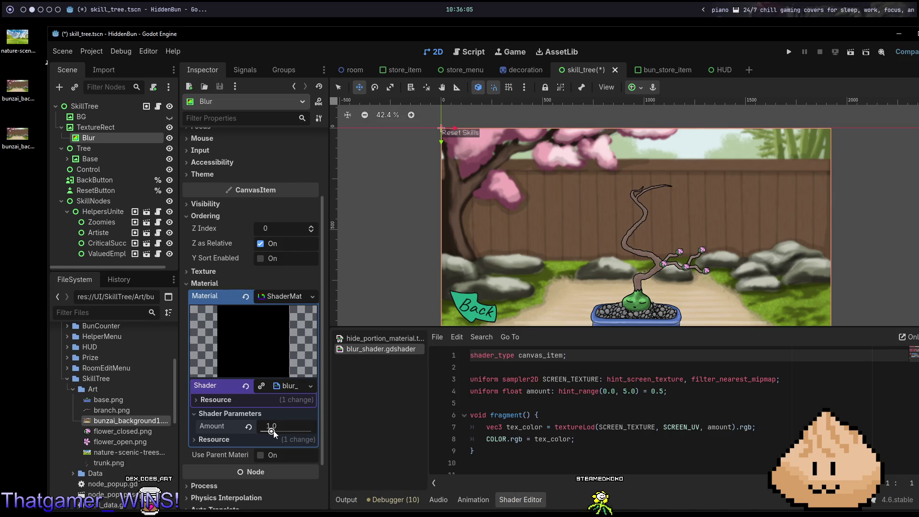
key(F6)
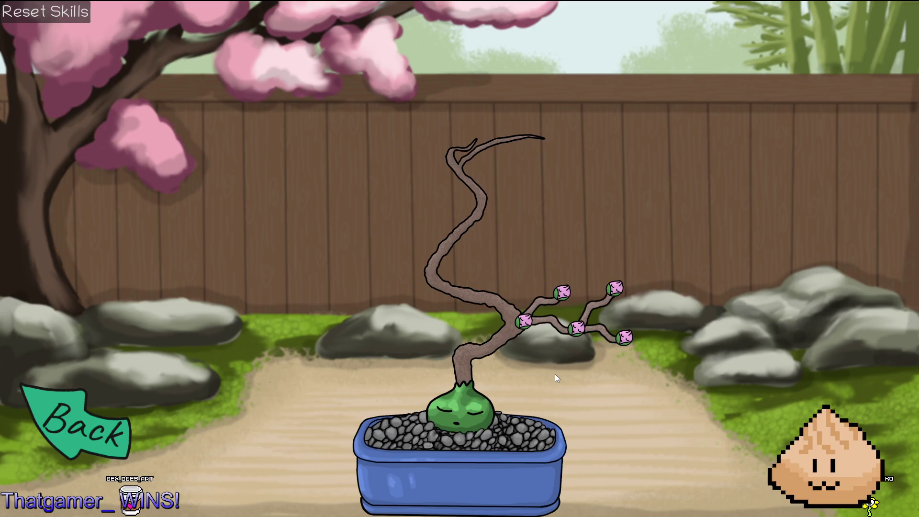
key(alt+F4)
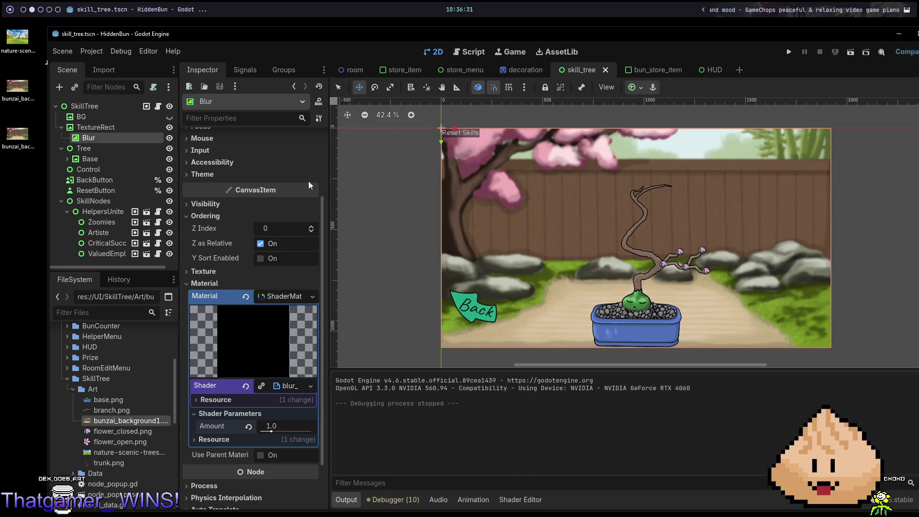
- Nudge the Tree node upward, save, and test-run by unlocking the Helpers Unite skill bud
click(62, 127)
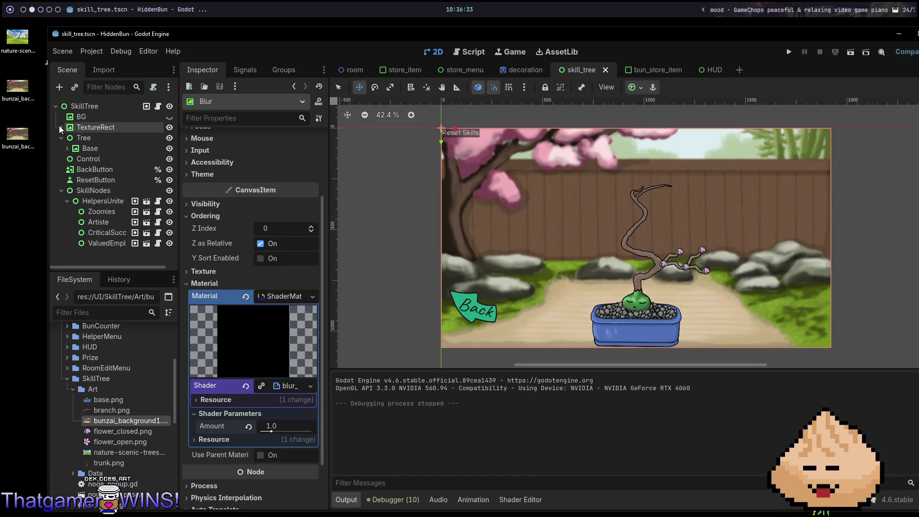
click(91, 138)
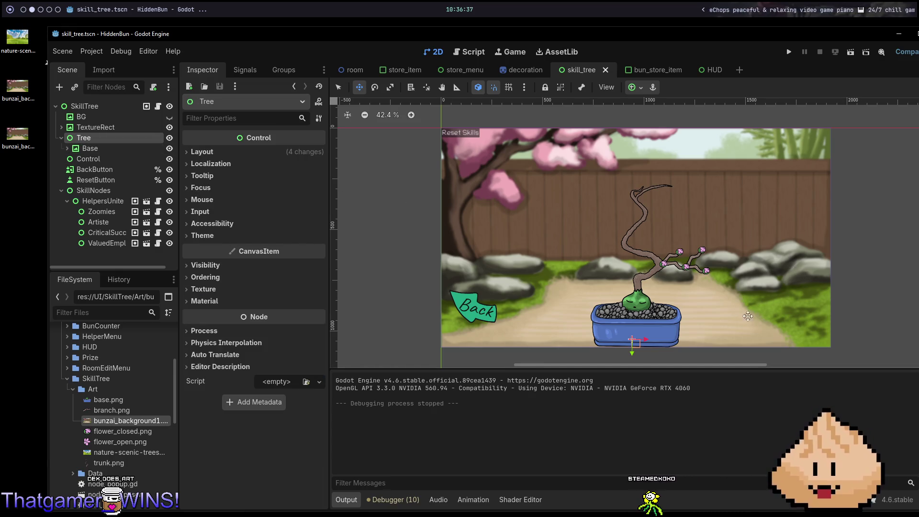
key(shift+Up)
key(shift+Up)
key(ctrl+s)
key(F6)
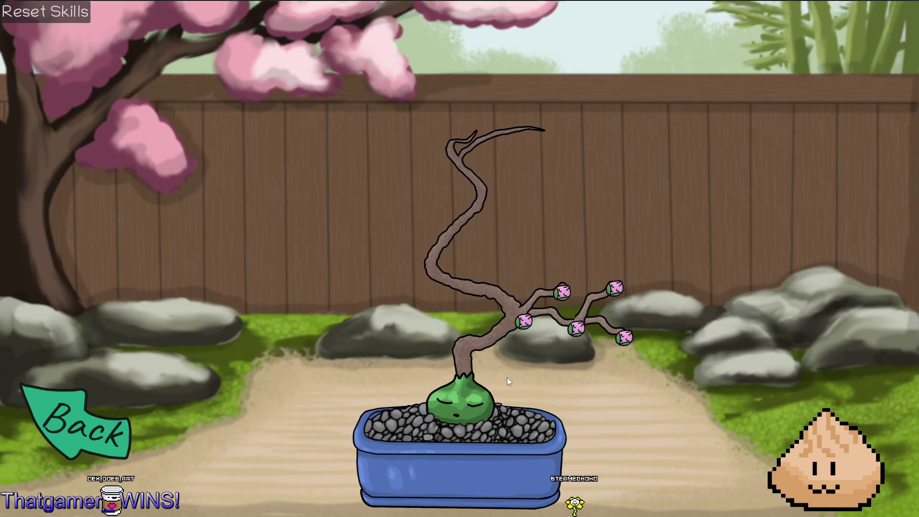
click(521, 325)
key(F8)
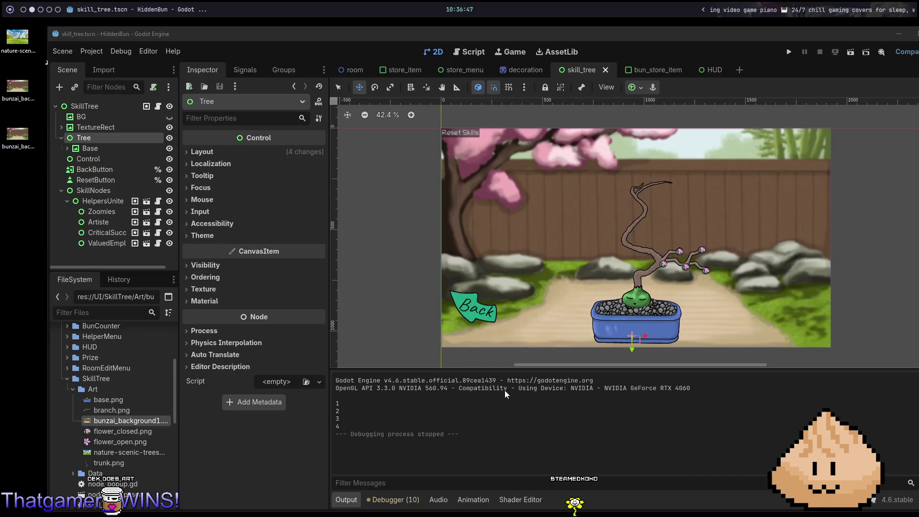
- Undo the move, nest SkillNodes under Tree, nudge Tree up once, and test-run the scene
key(ctrl+z)
click(120, 189)
drag(121, 190, 120, 142)
key(Left)
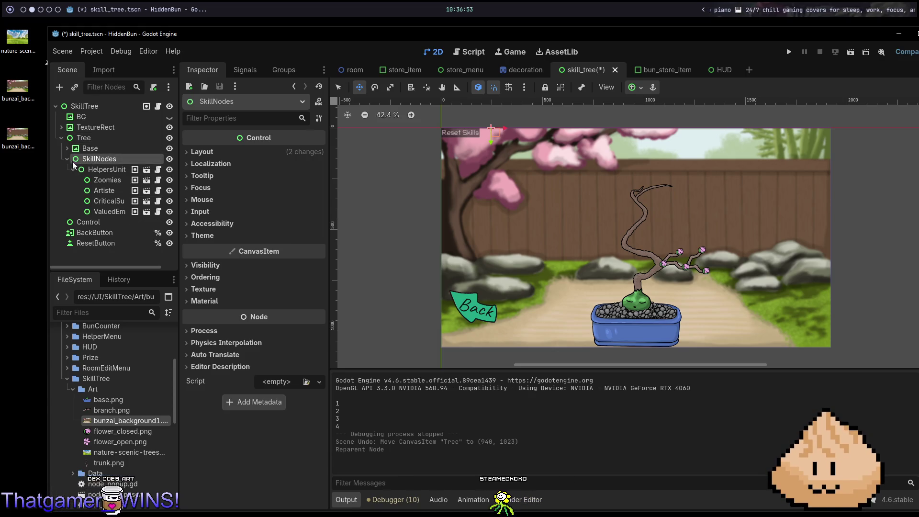
click(98, 148)
click(99, 138)
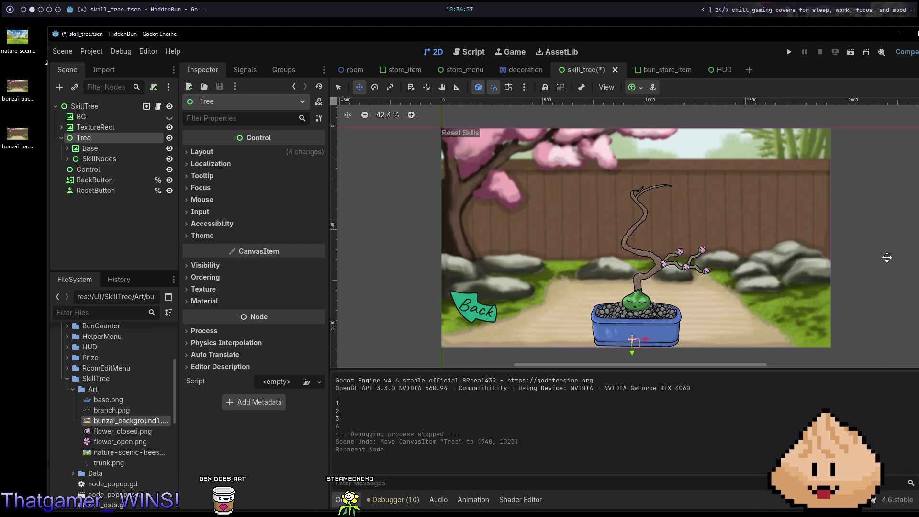
key(Up)
key(Up)
key(Up)
key(F6)
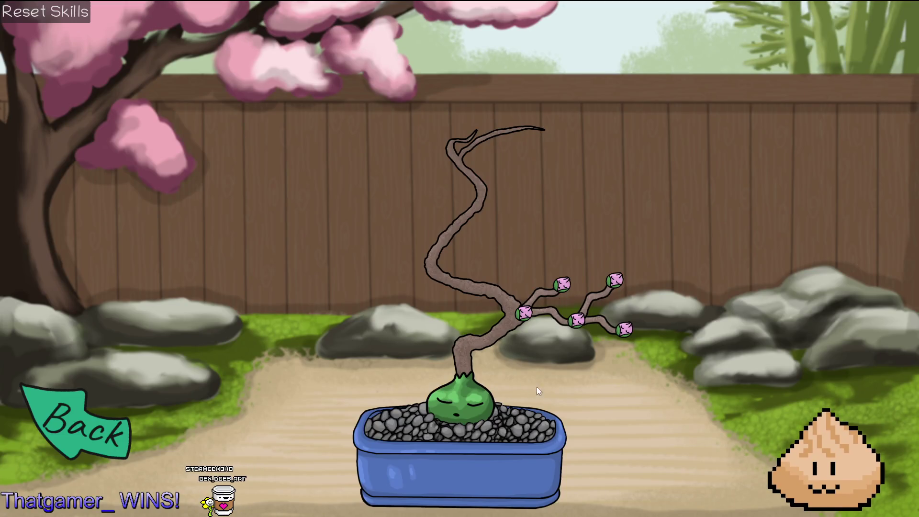
key(F8)
- Compare the SkillNodes and Tree nodes by selecting each in turn
click(143, 159)
click(89, 138)
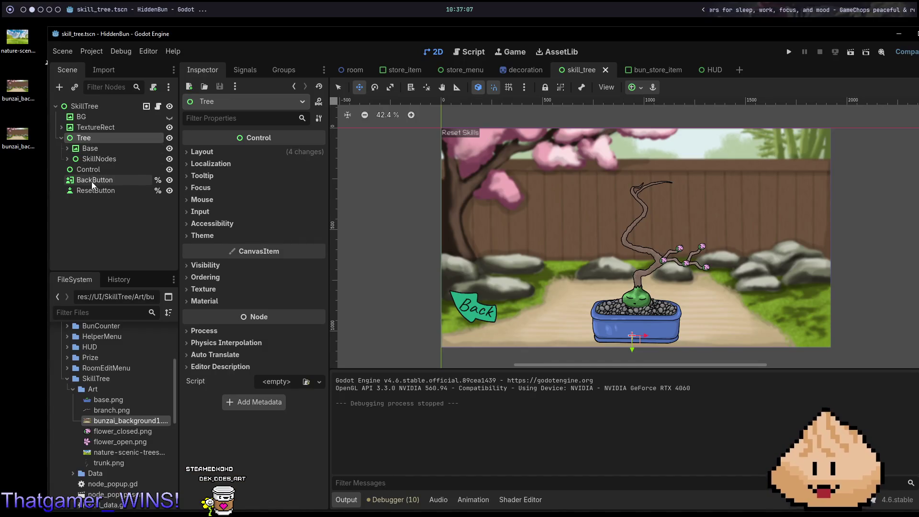
click(86, 160)
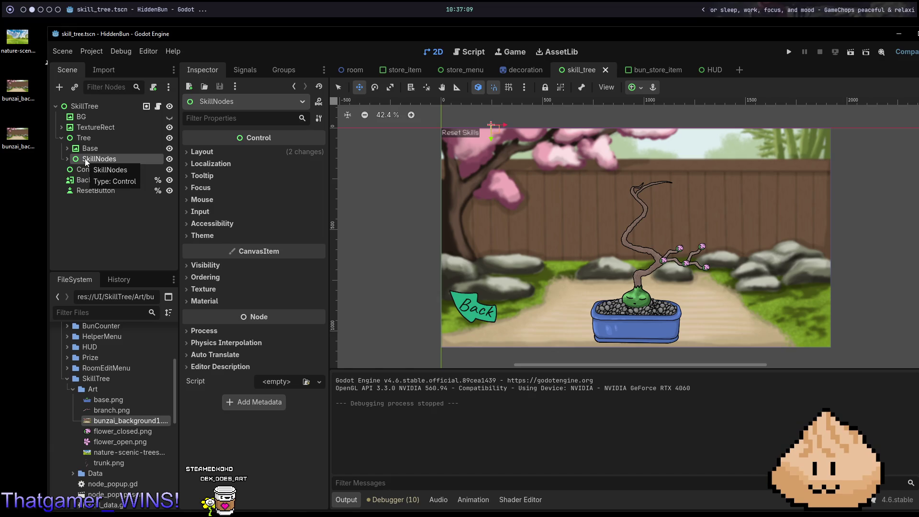
click(84, 139)
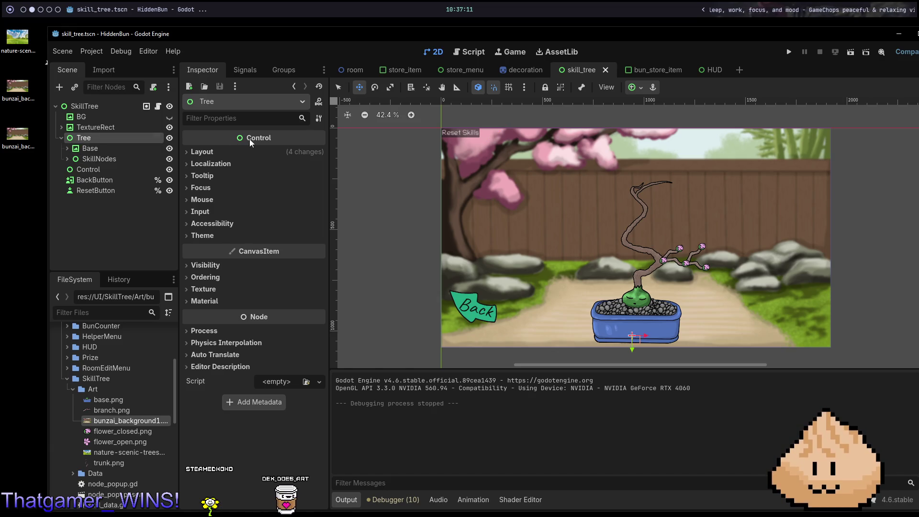
click(96, 158)
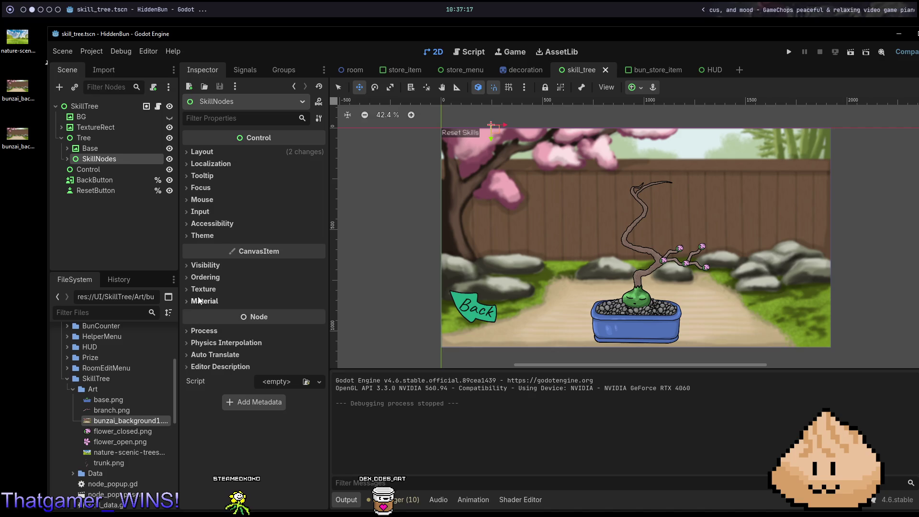
- Review SkillNodes' Ordering, Texture, Material and Visibility properties, then save the scene
click(204, 277)
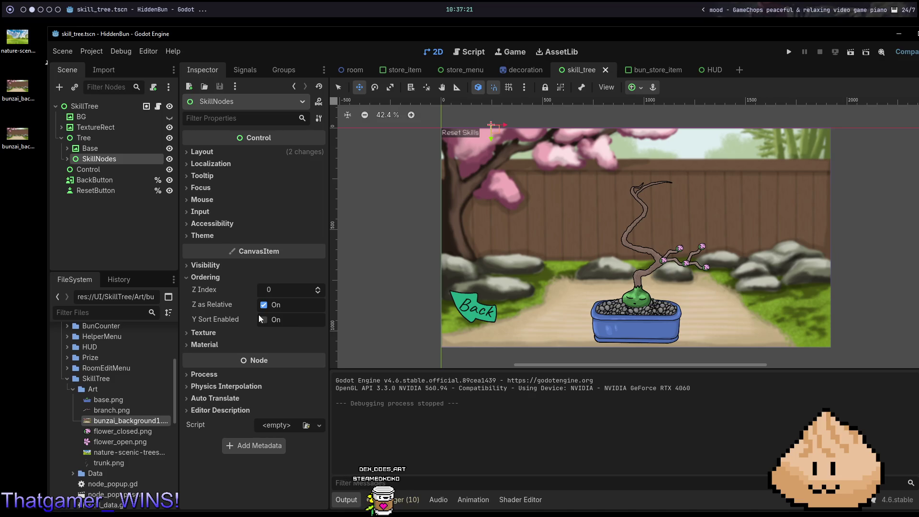
click(208, 333)
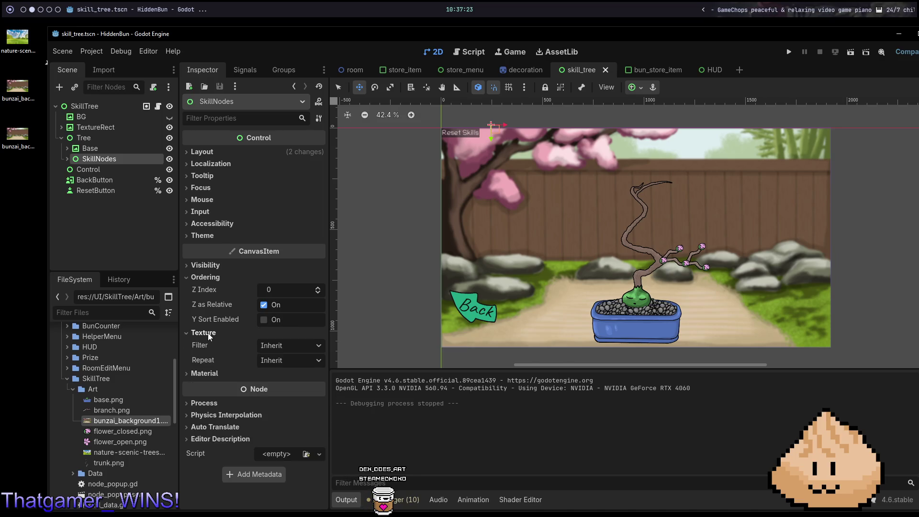
click(210, 334)
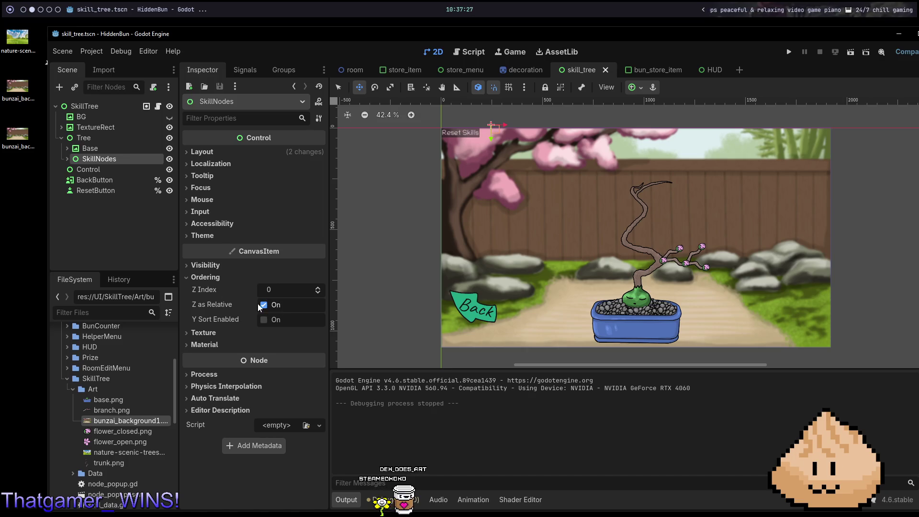
click(209, 333)
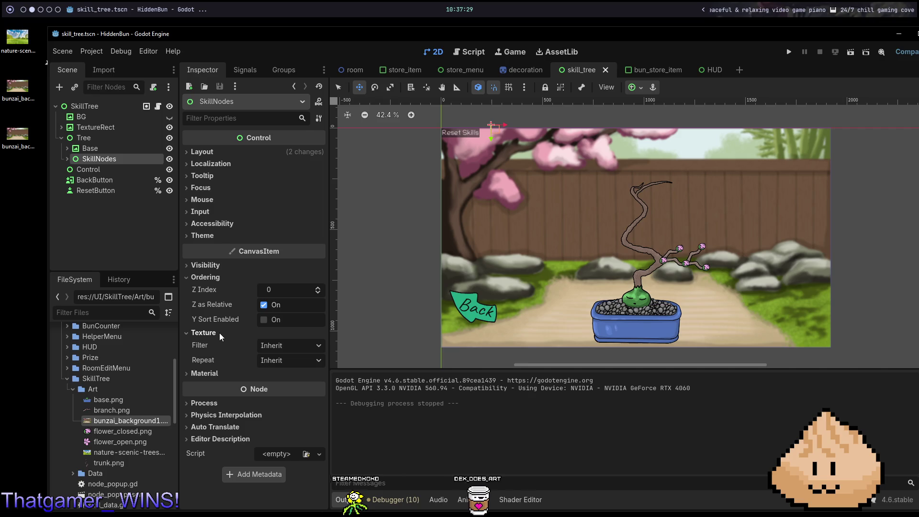
click(215, 375)
click(215, 374)
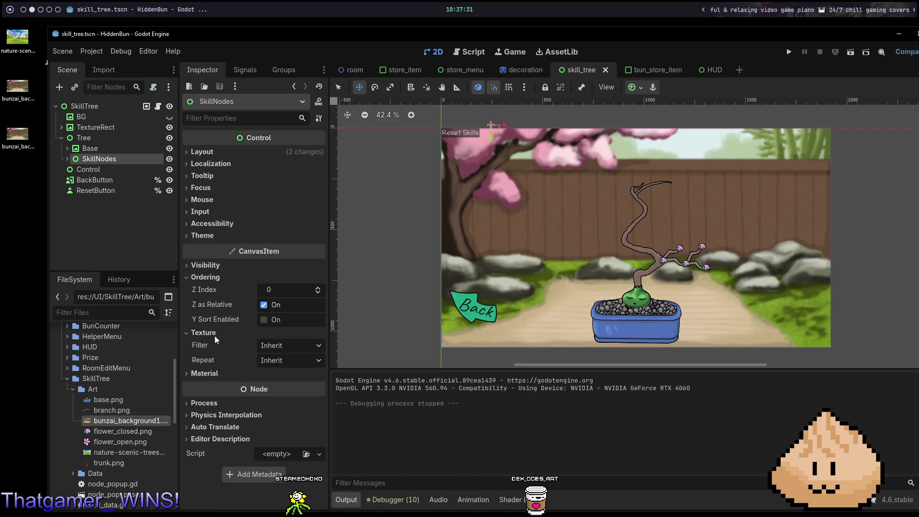
click(225, 265)
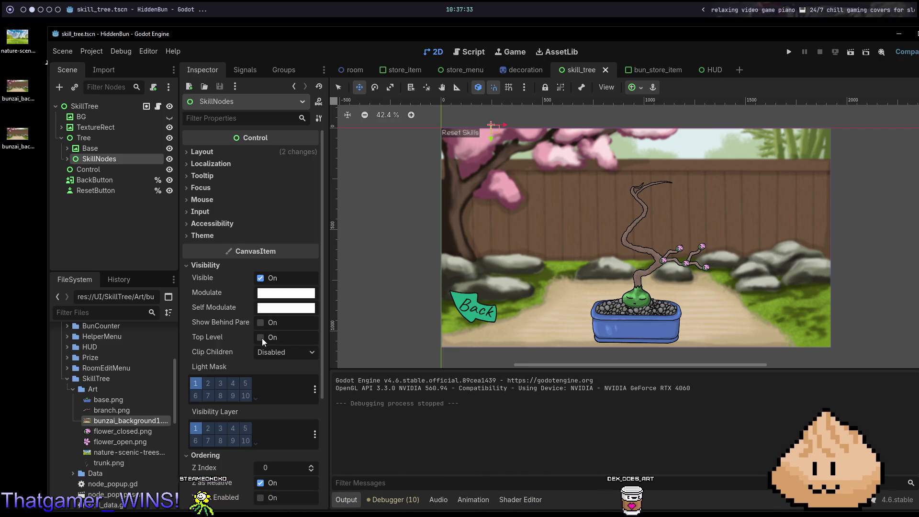
double_click(259, 323)
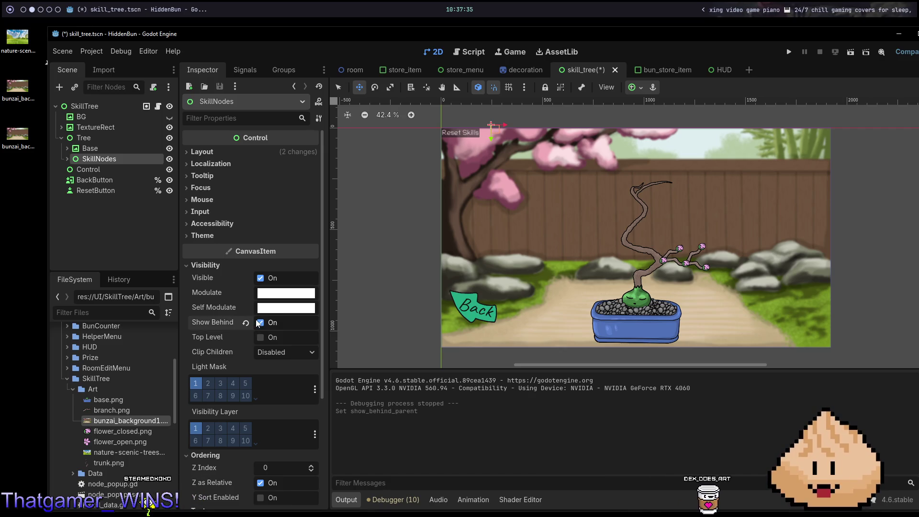
key(ctrl+s)
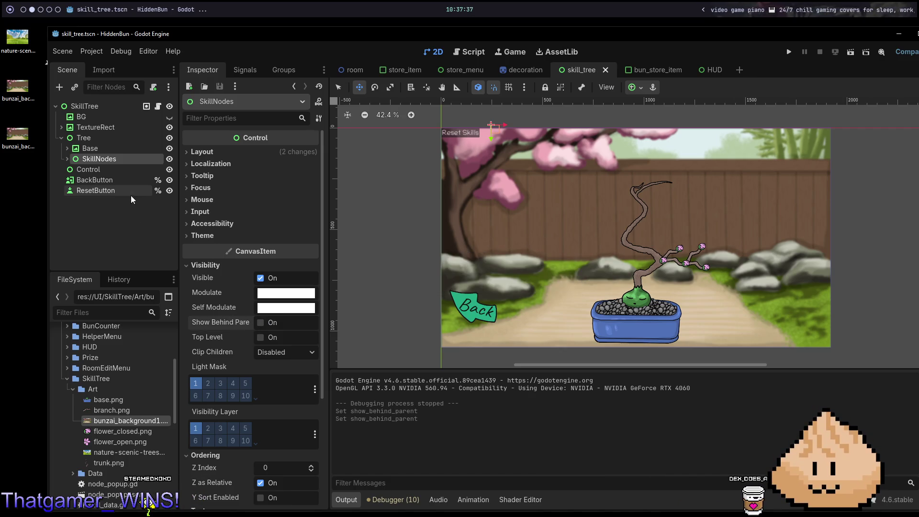
- Toggle the Control node's visibility and drag it up to sit directly below BG
click(108, 169)
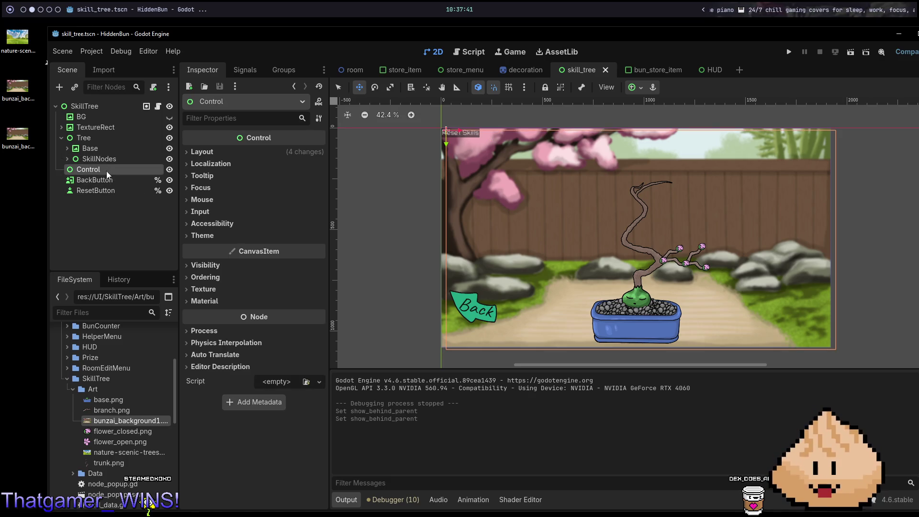
click(177, 175)
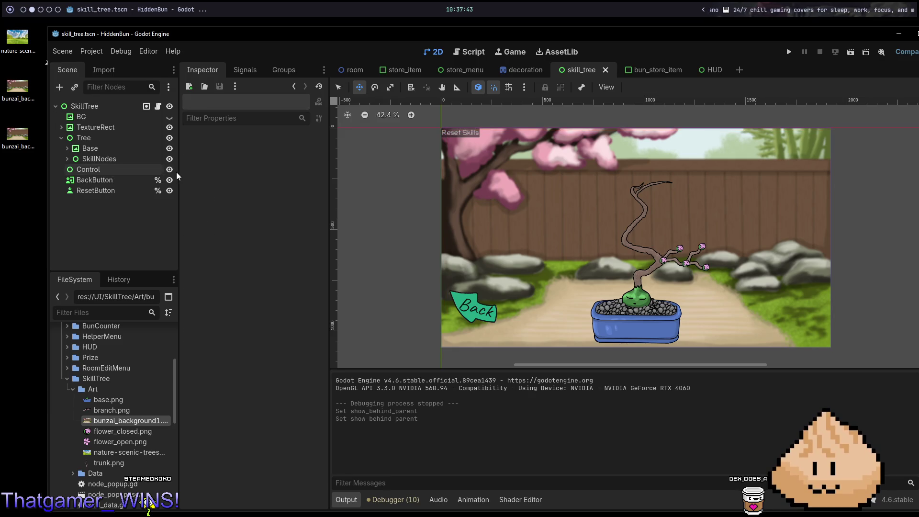
click(170, 170)
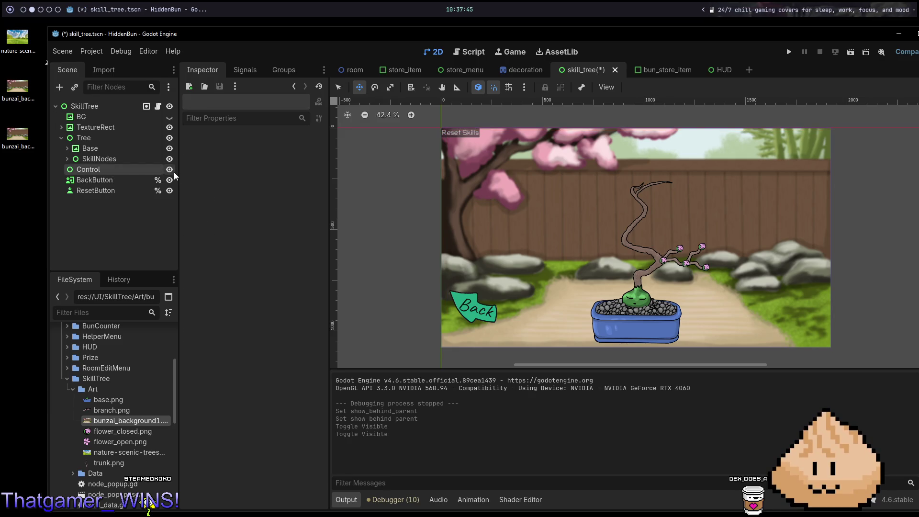
click(170, 170)
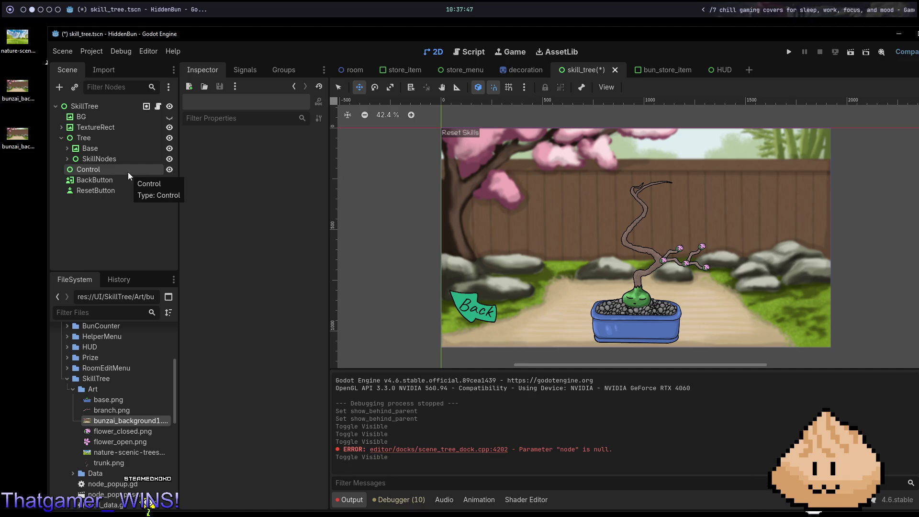
drag(128, 173, 123, 122)
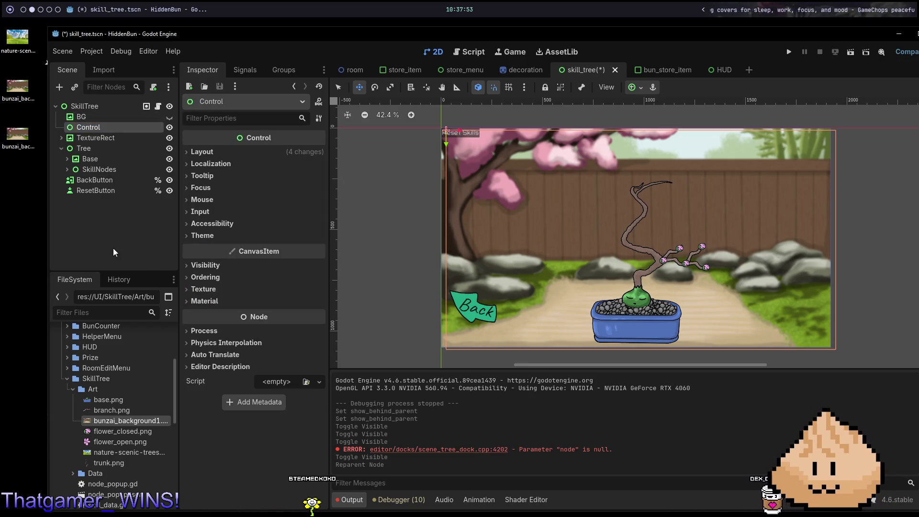
- Test-run the skill tree scene, close it, and switch to Neovim
key(F6)
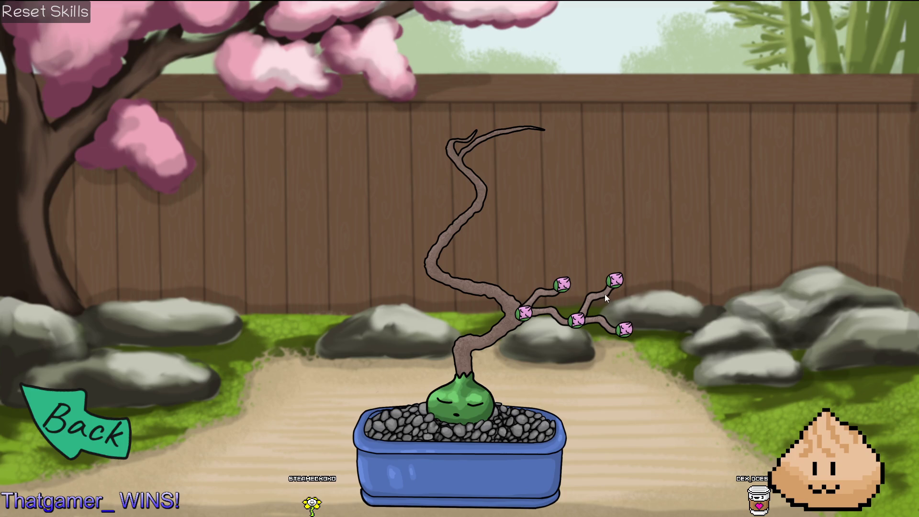
mouse_move(623, 327)
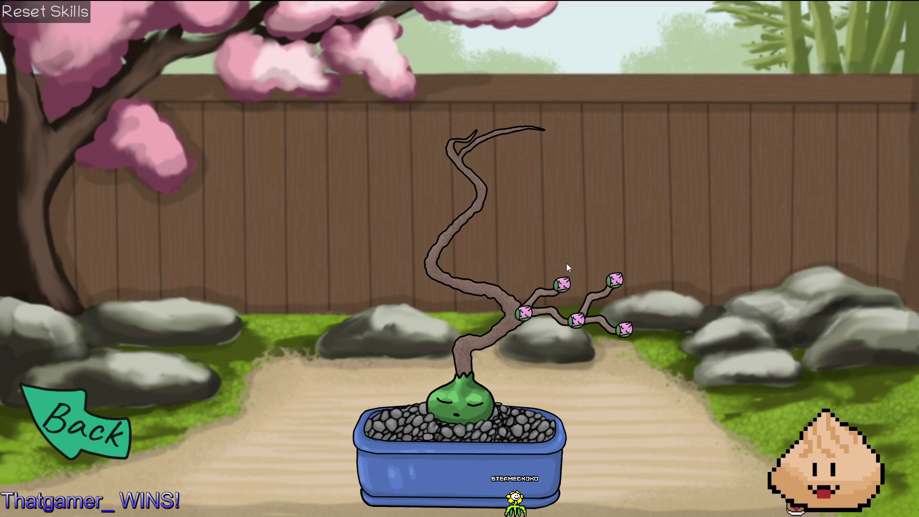
mouse_move(611, 288)
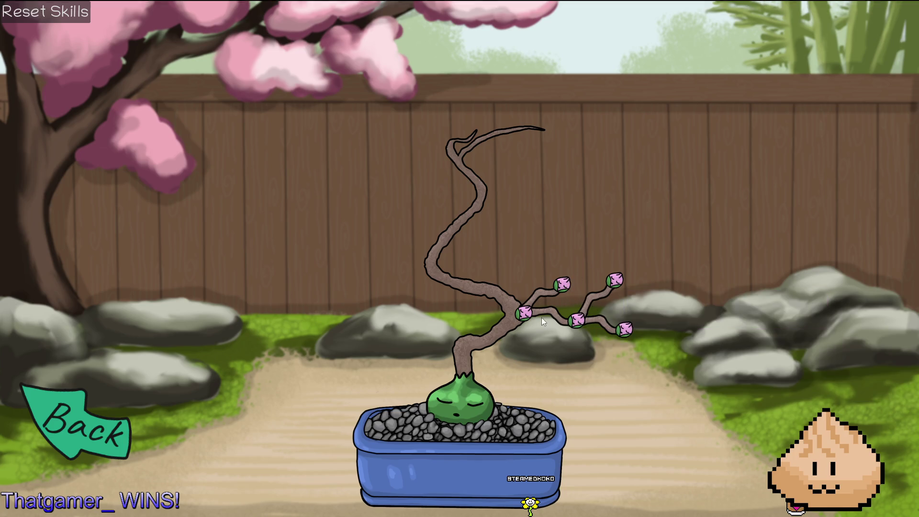
mouse_move(553, 277)
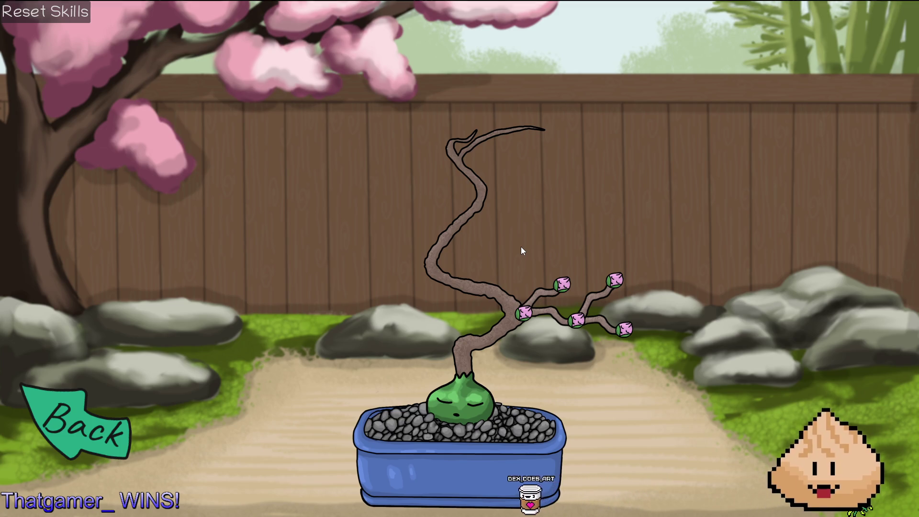
key(F8)
key(super+1)
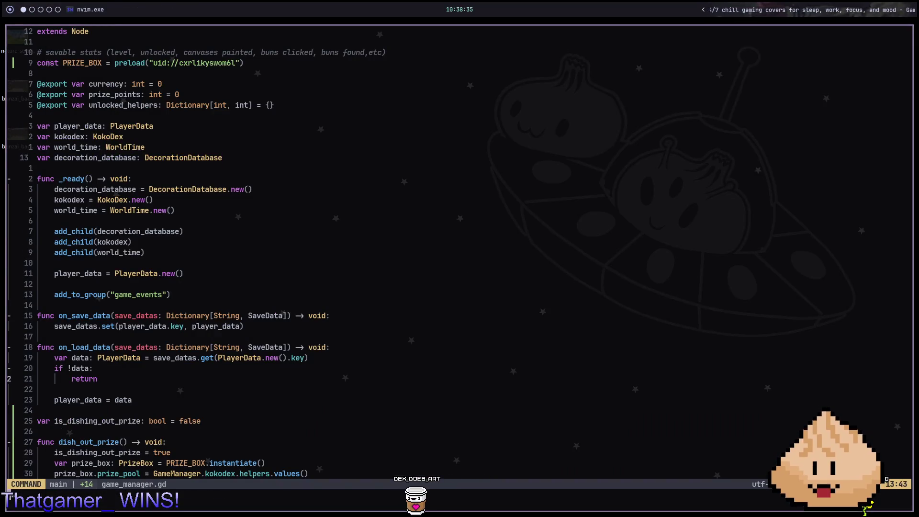
- Run the skill tree scene again in Godot and return to Neovim
key(super+2)
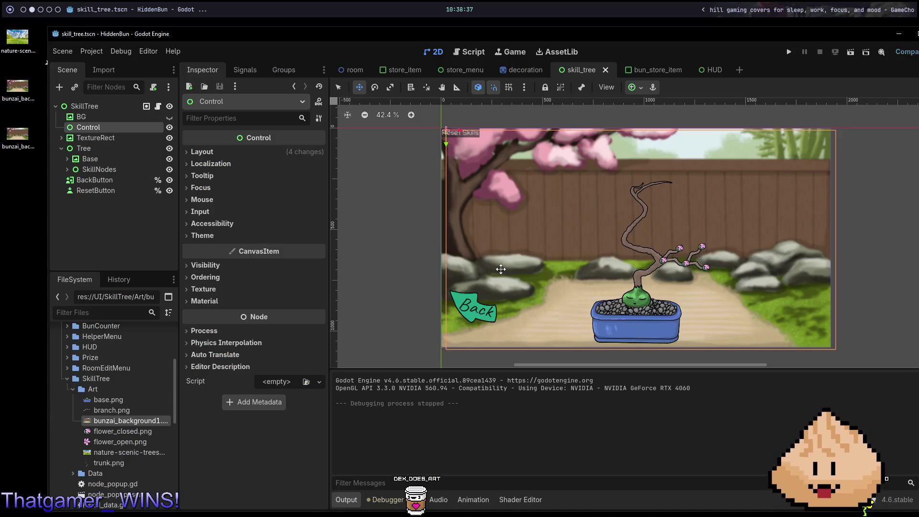
key(F6)
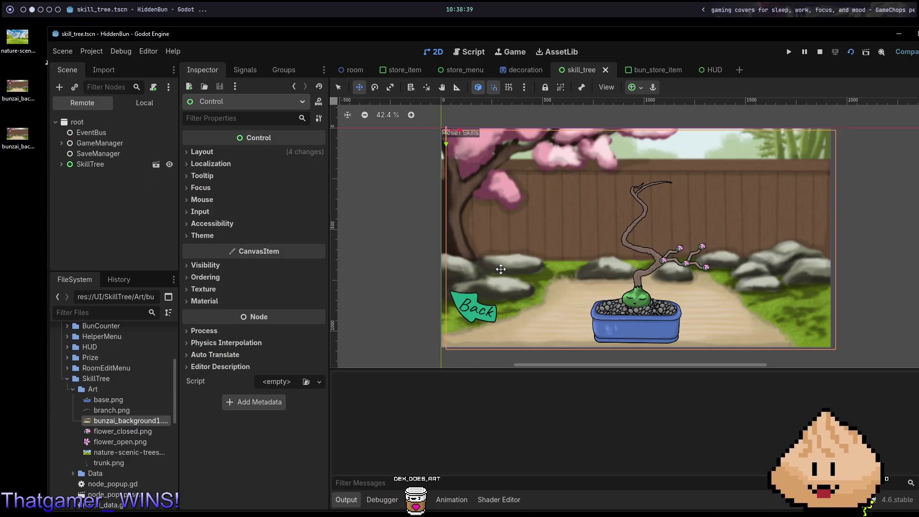
key(super+1)
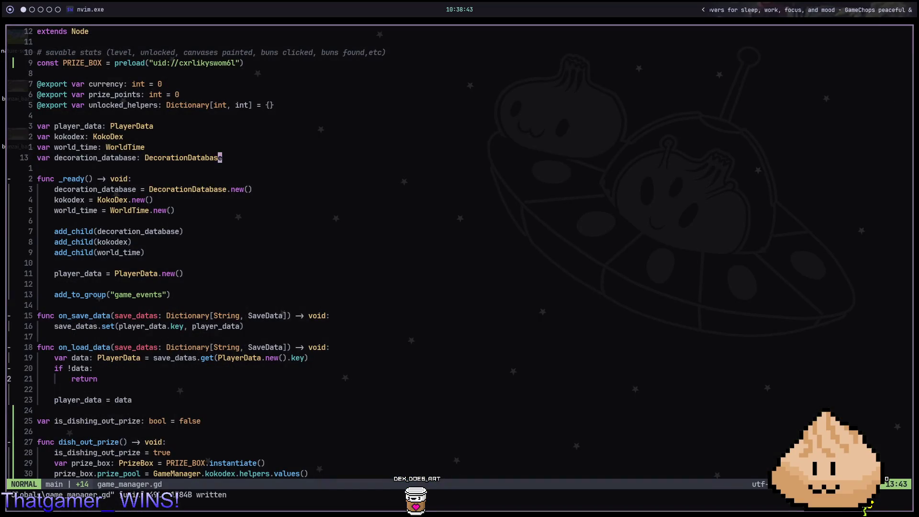
key(super+2)
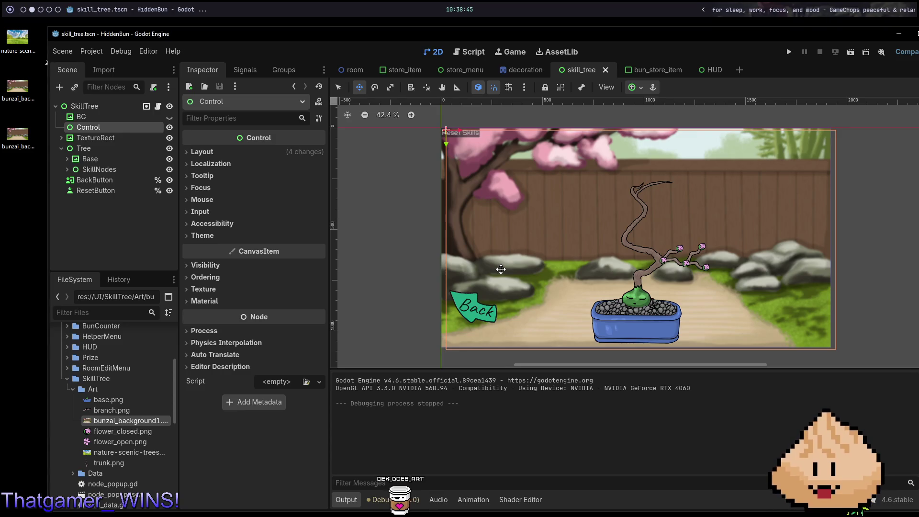
key(super+1)
- Open room_edit_menu.gd, then room.gd, through the file finder search 'room'
key(space)
key(f)
key(f)
text(room)
key(Return)
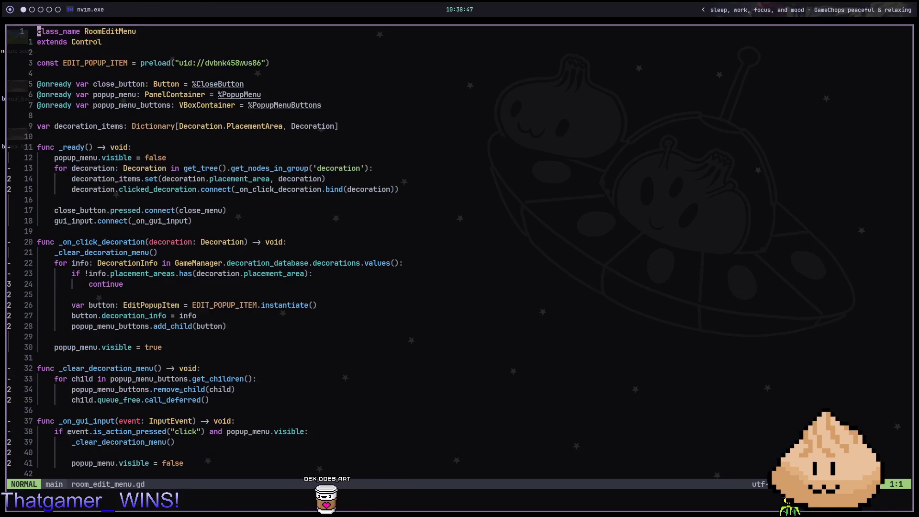
key(space)
key(f)
key(f)
text(room)
key(Down)
key(Return)
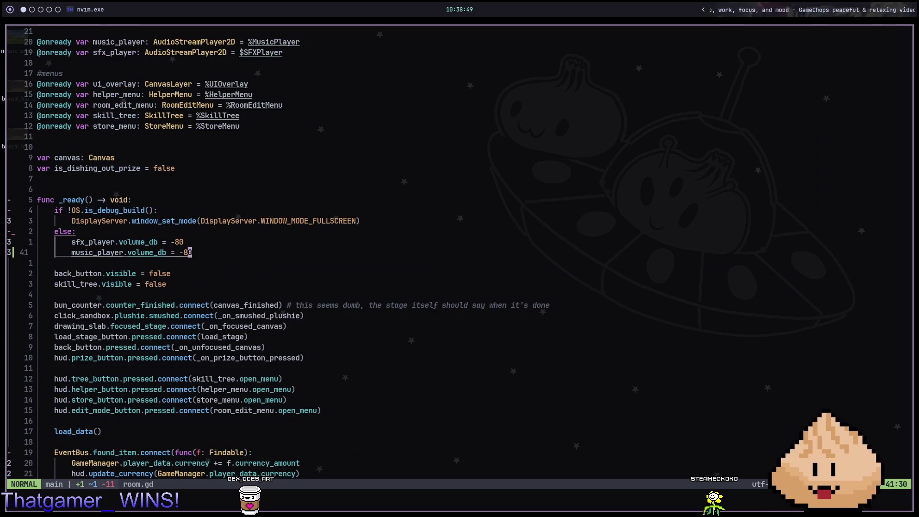
key(super+2)
key(super+1)
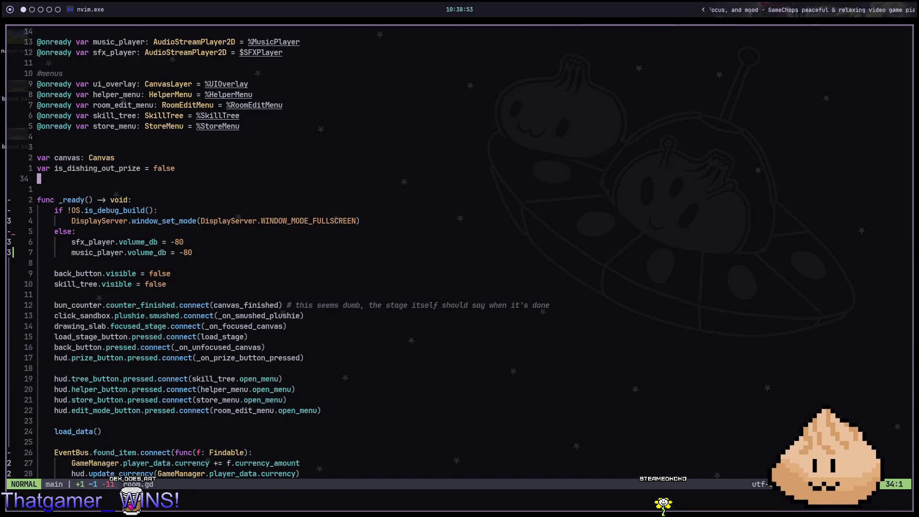
scroll(190, 136, up, 2)
click(189, 137)
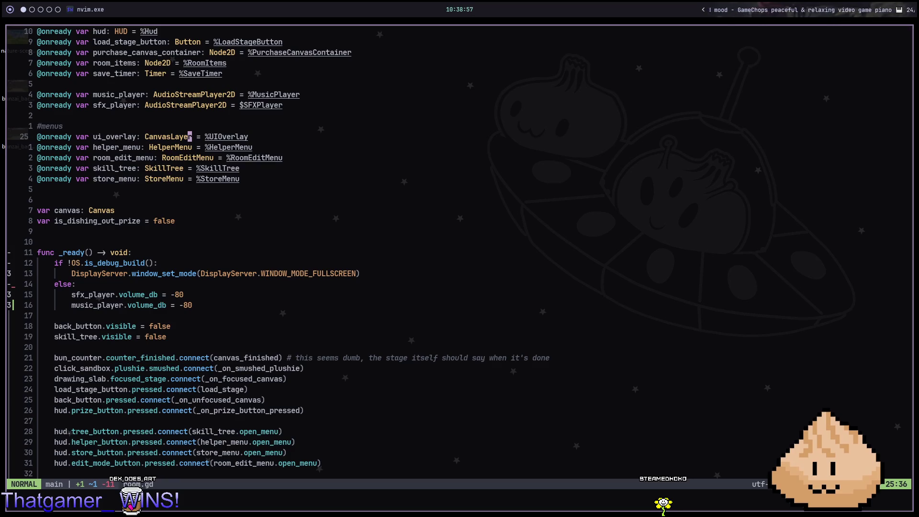
key(super+2)
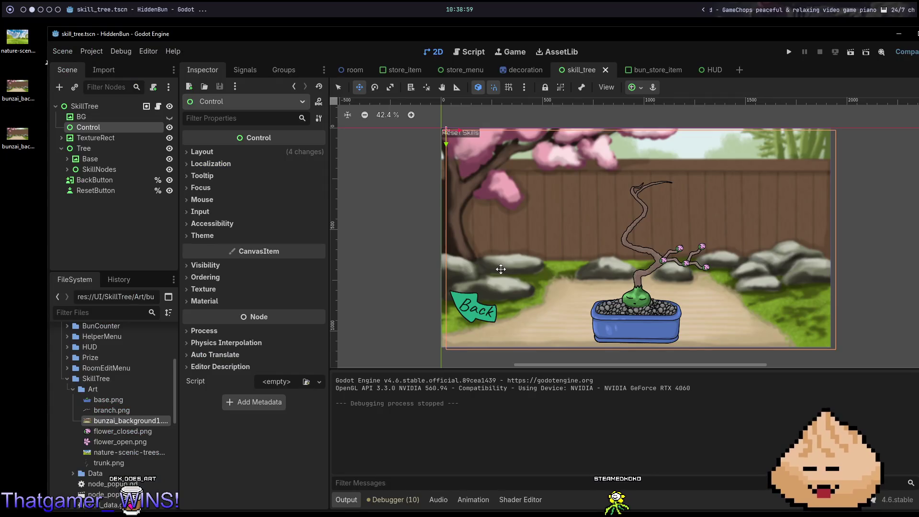
- Open the room scene and inspect UIOverlay, a CanvasLayer on Layer 2, before returning to Neovim
mouse_move(405, 70)
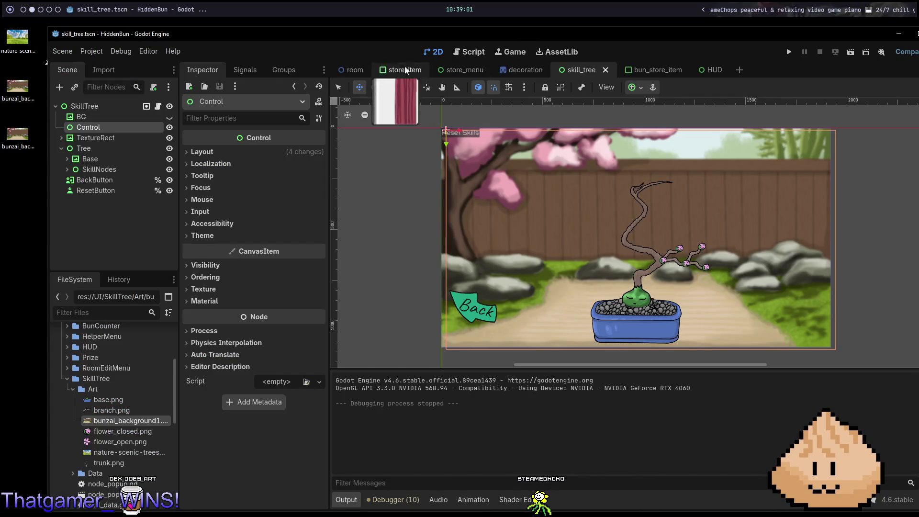
click(354, 70)
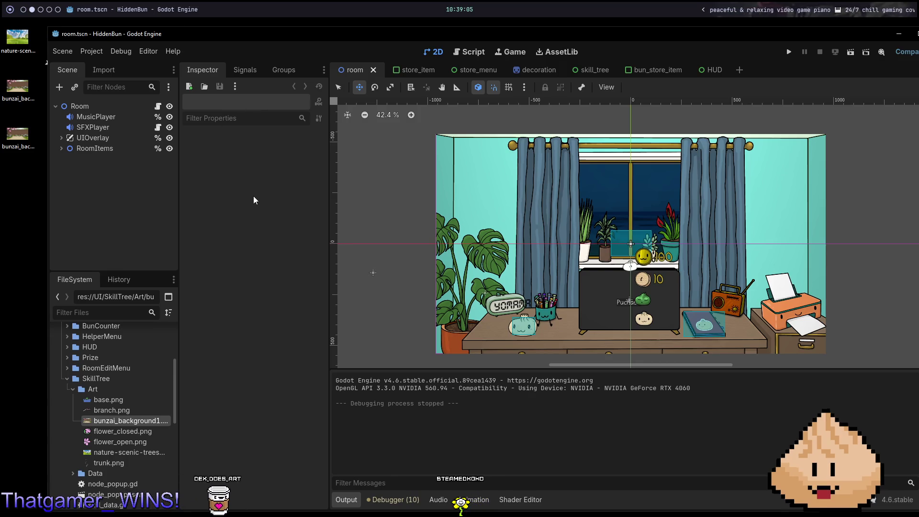
click(110, 139)
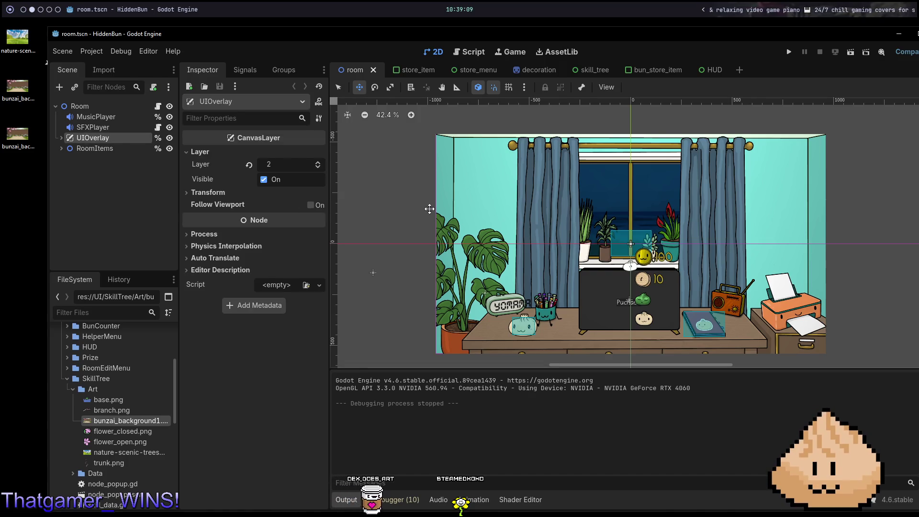
key(alt+1)
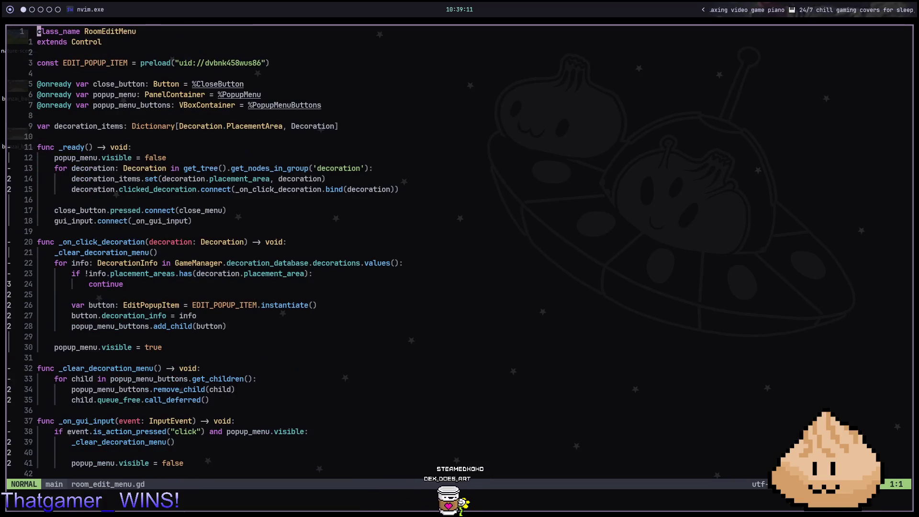
- Open game_manager.gd by searching 'gamema' in the file finder
key(space)
key(f)
key(f)
text(gamema)
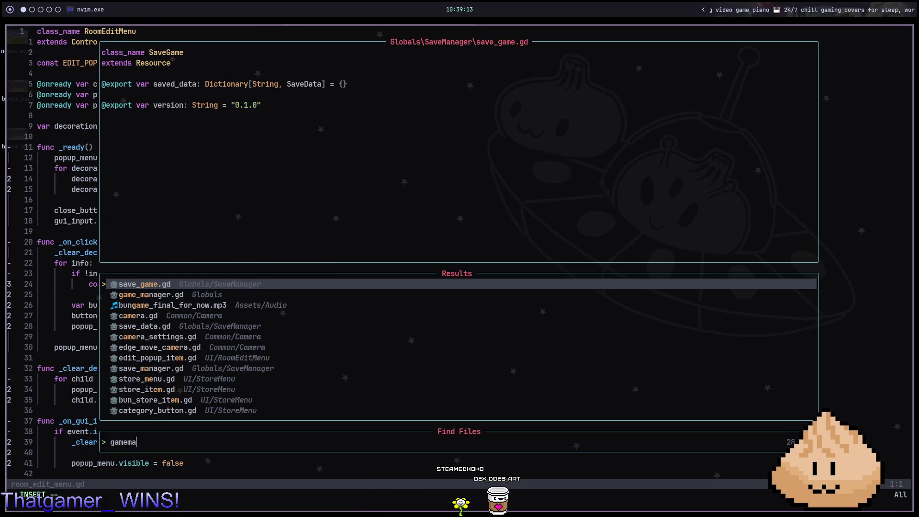
key(Down)
key(Return)
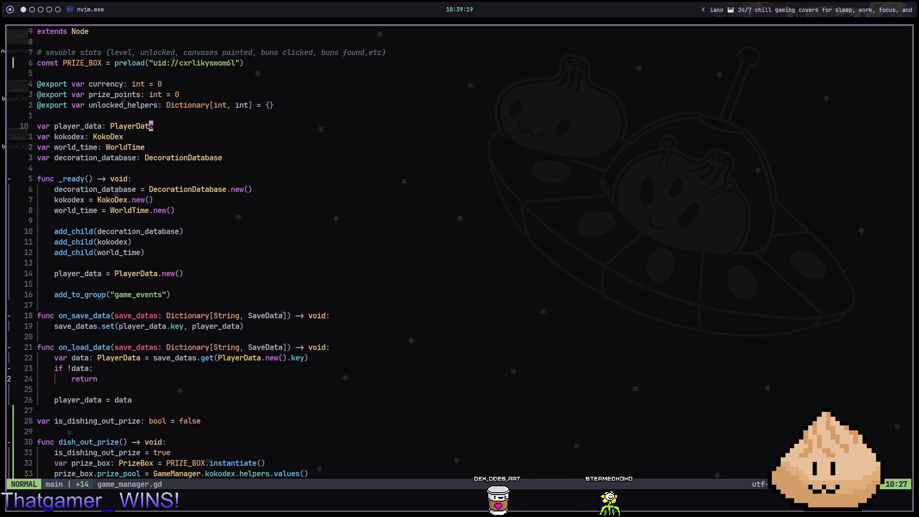
- Move between the decoration_database and player_data declarations in game_manager.gd
key(6)
key(j)
key(j)
key(j)
key(j)
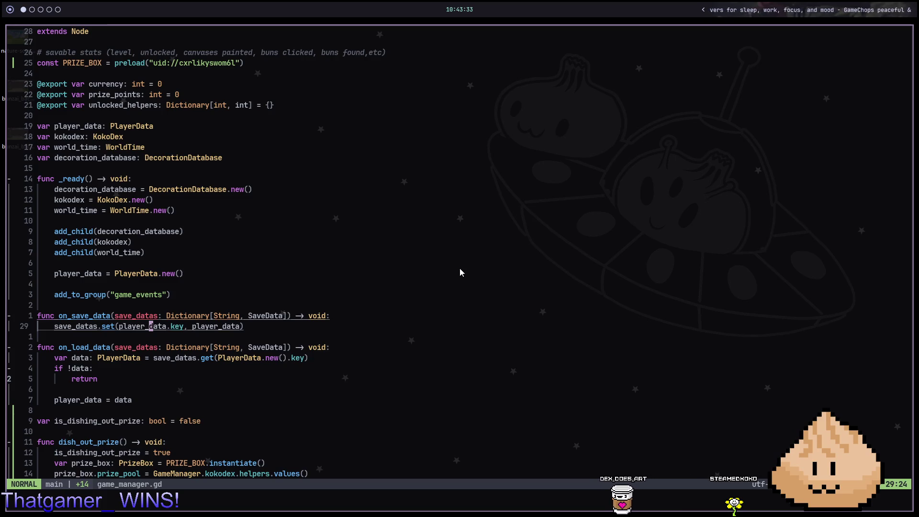
key(1)
key(9)
key(k)
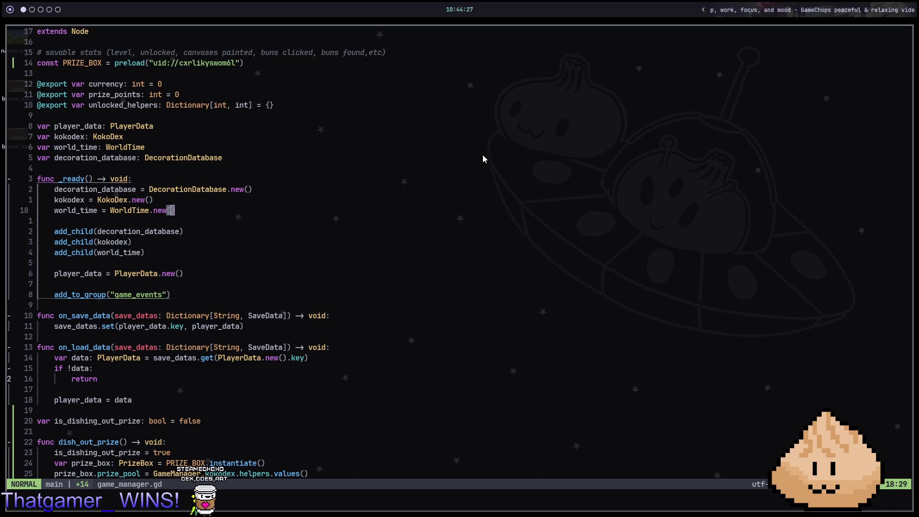
key(5)
key(k)
key(dollar)
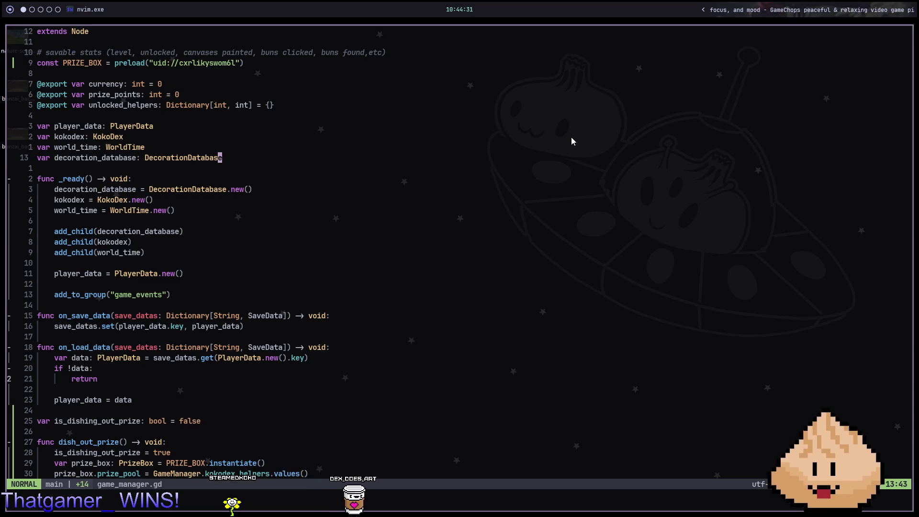
- Peek at the KokoDex class definition from the kokodex declaration, then jump back
key(space)
key(f)
key(f)
key(Escape)
key(k)
key(k)
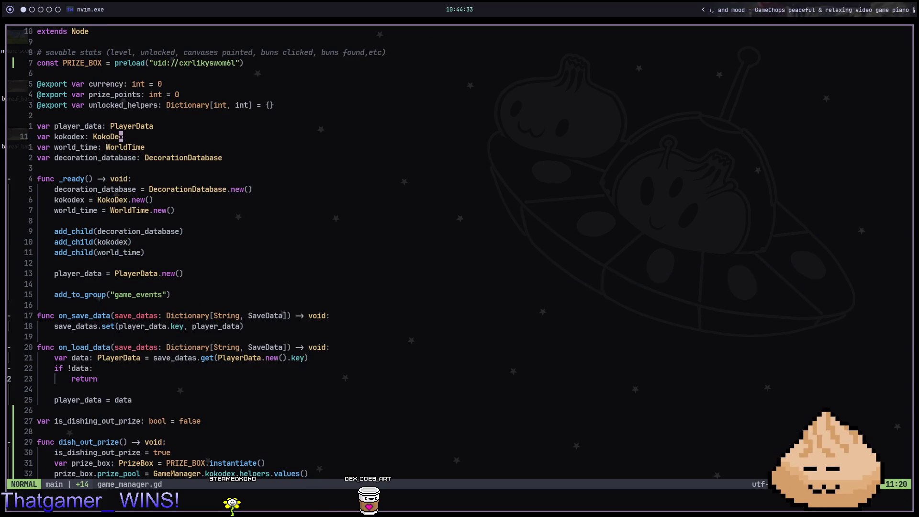
key(g)
key(d)
key(ctrl+o)
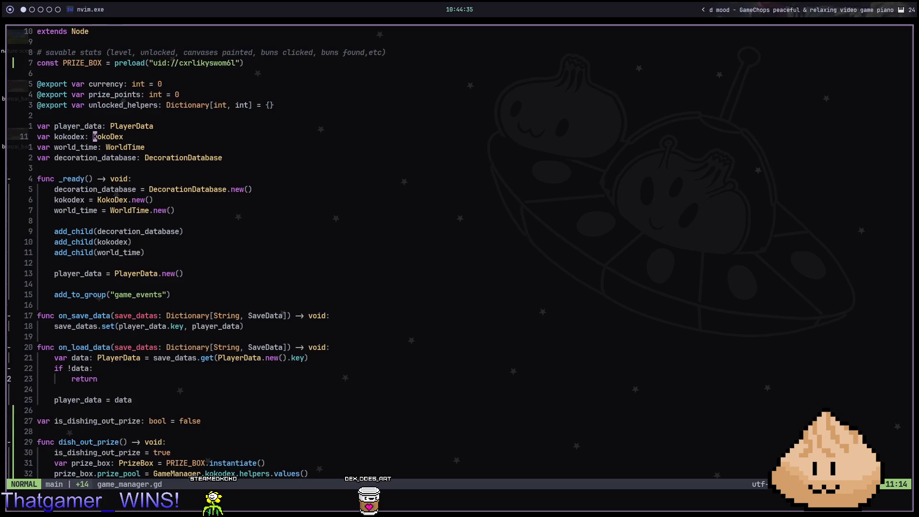
- Search the file finder for 'room' to list the room scripts
key(space)
key(f)
key(f)
text(room)
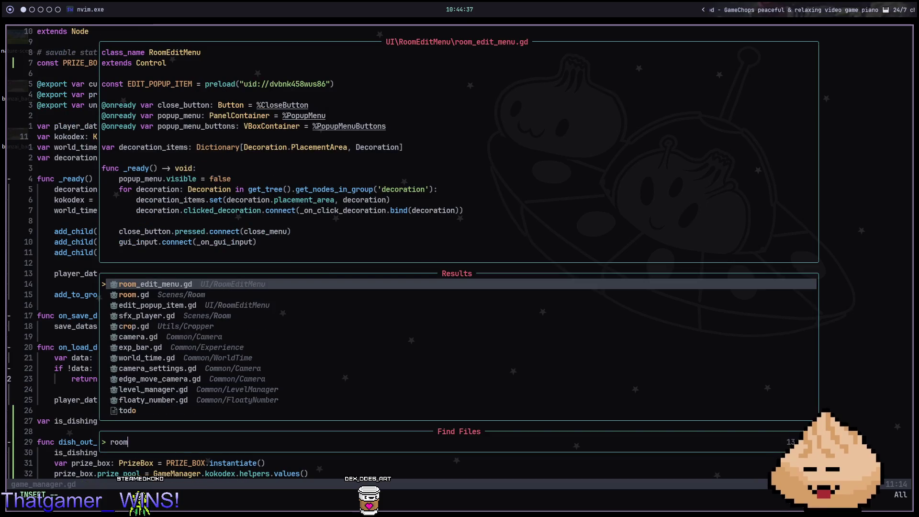
key(Down)
key(Return)
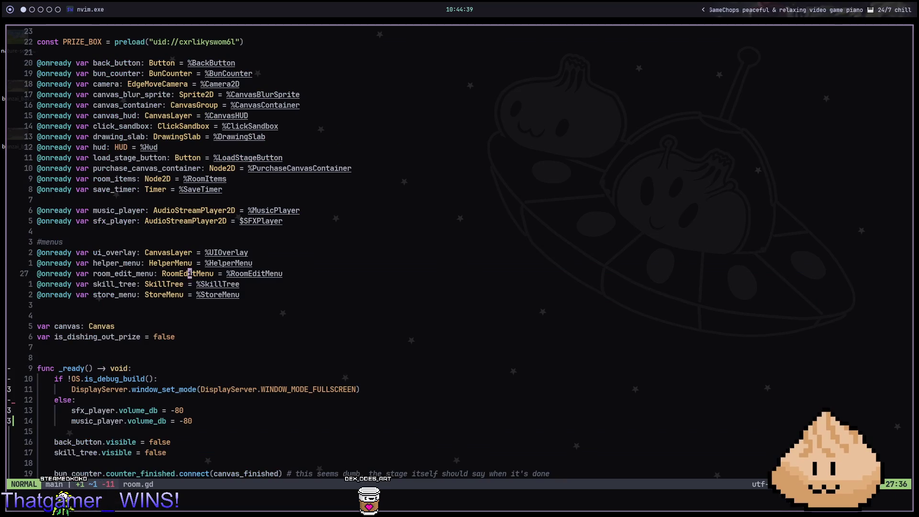
text(/hud)
key(Return)
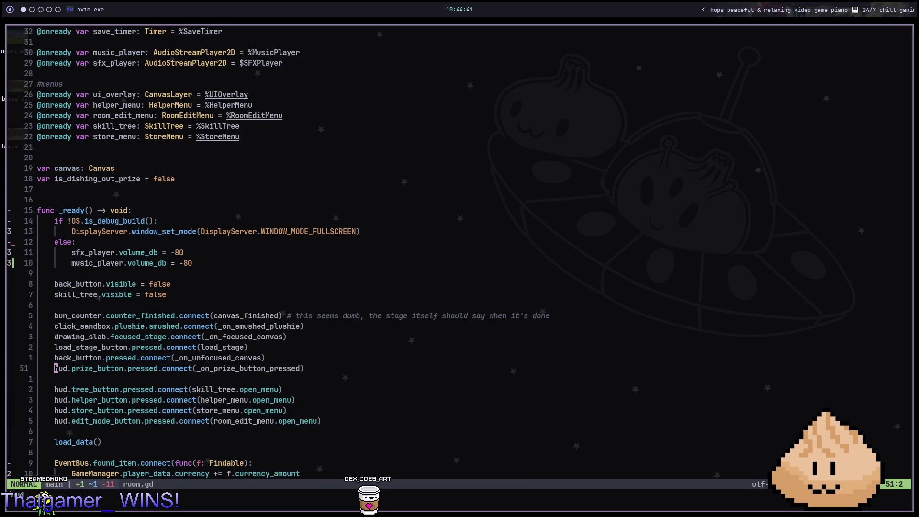
key(shift+v)
key(j)
key(j)
key(j)
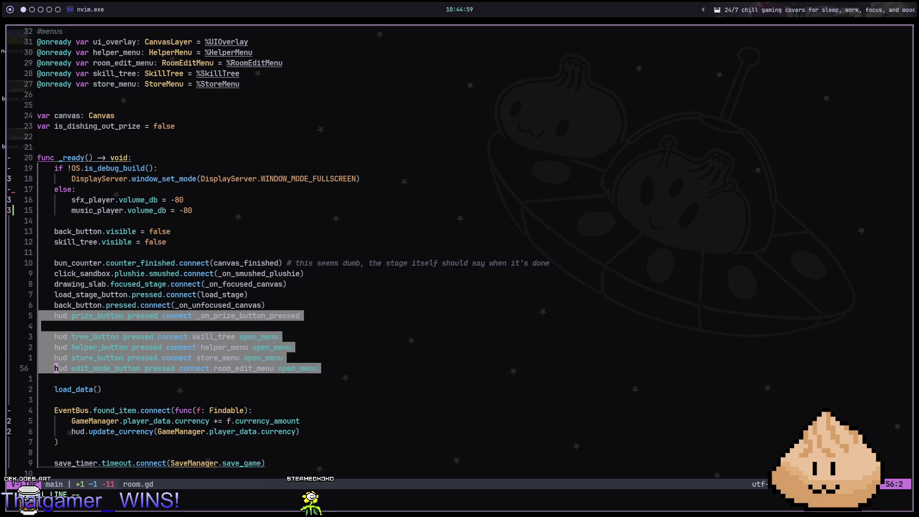
key(Escape)
key(k)
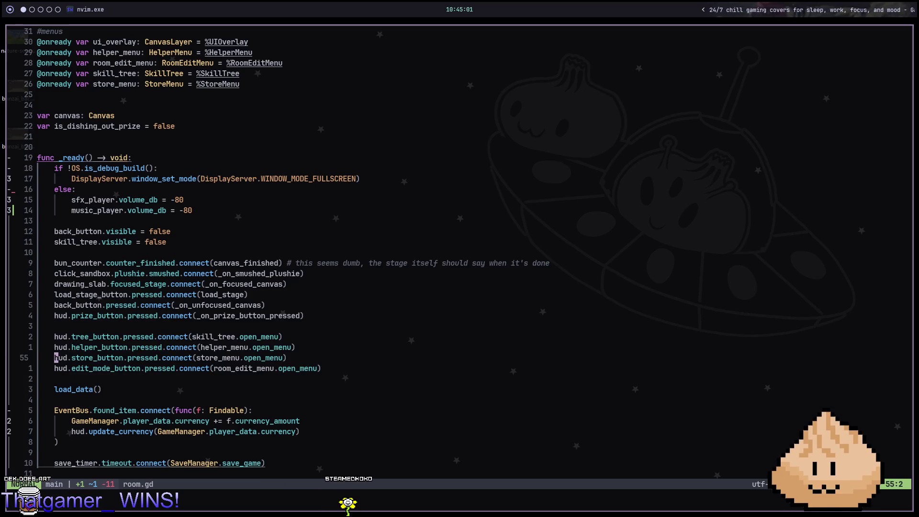
key(w)
key(w)
key(w)
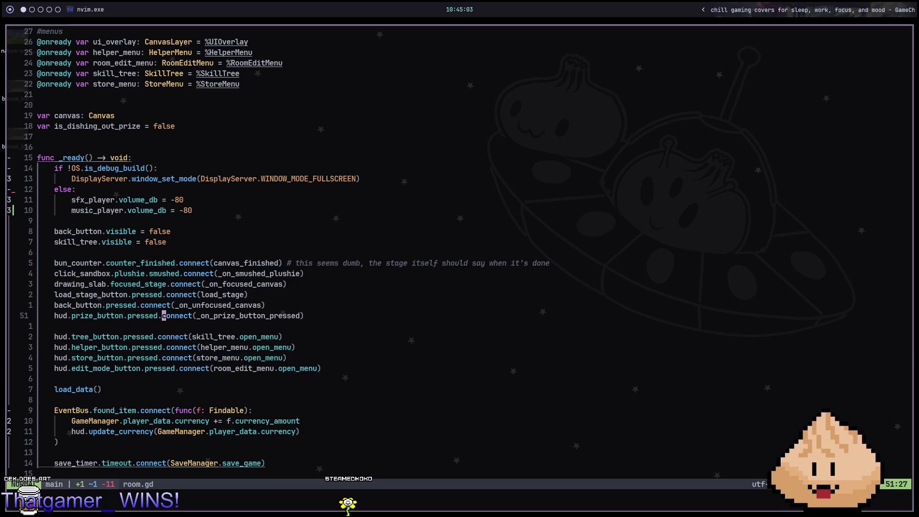
key(g)
key(d)
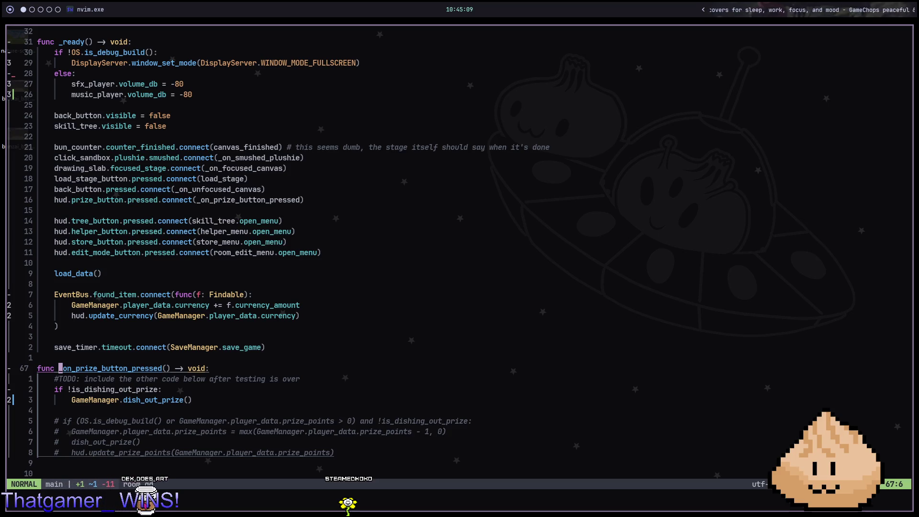
key(ctrl+o)
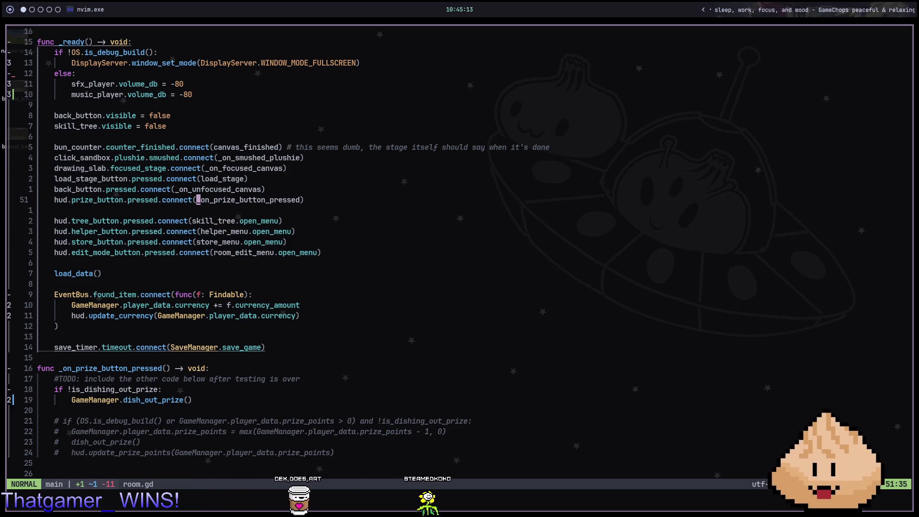
key(j)
key(j)
key(j)
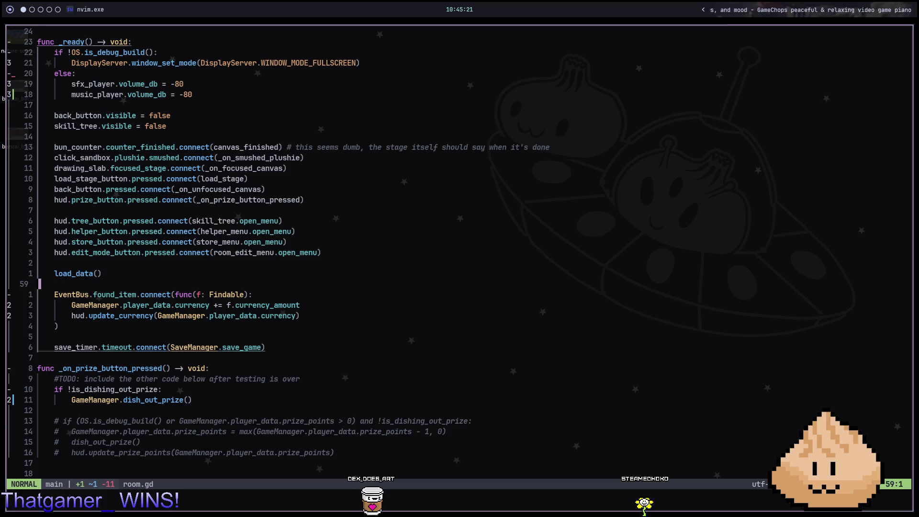
key(ctrl+o)
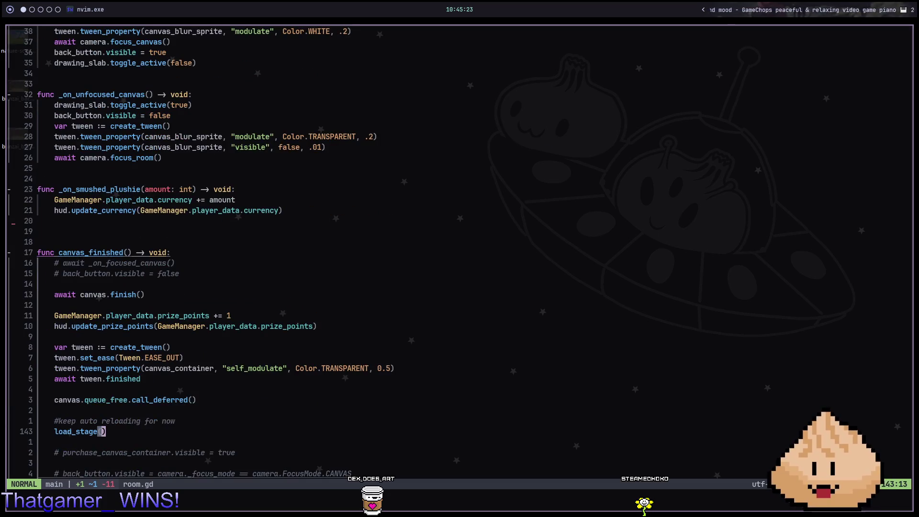
key(ctrl+o)
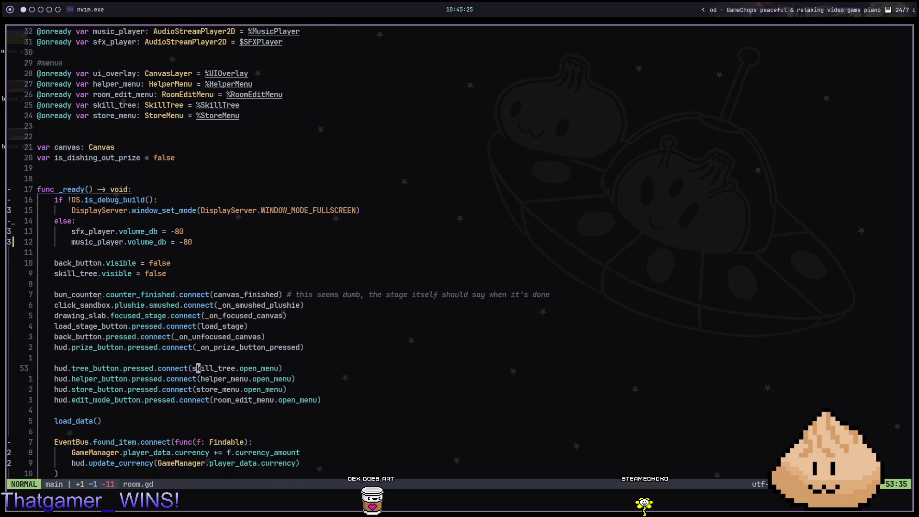
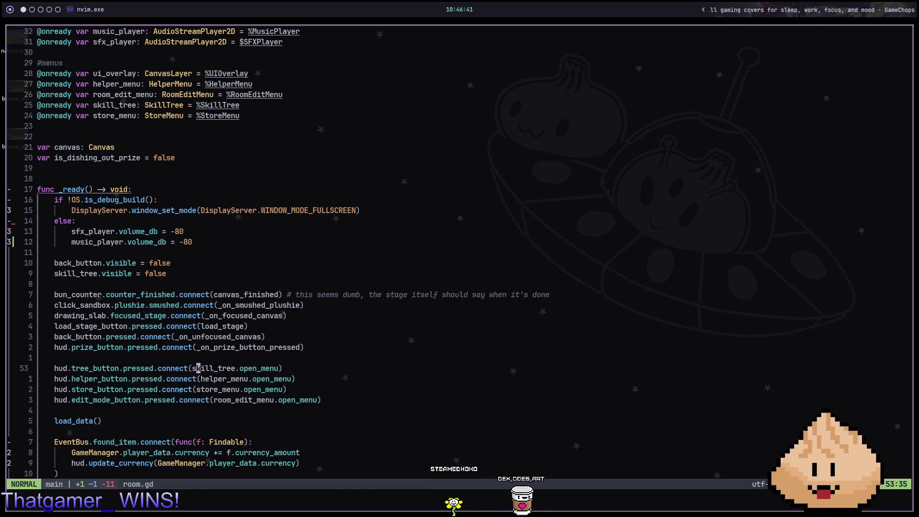
- Jump up in room.gd to the 'var canvas: Canvas' line, then switch to the browser workspace
key(ctrl+u)
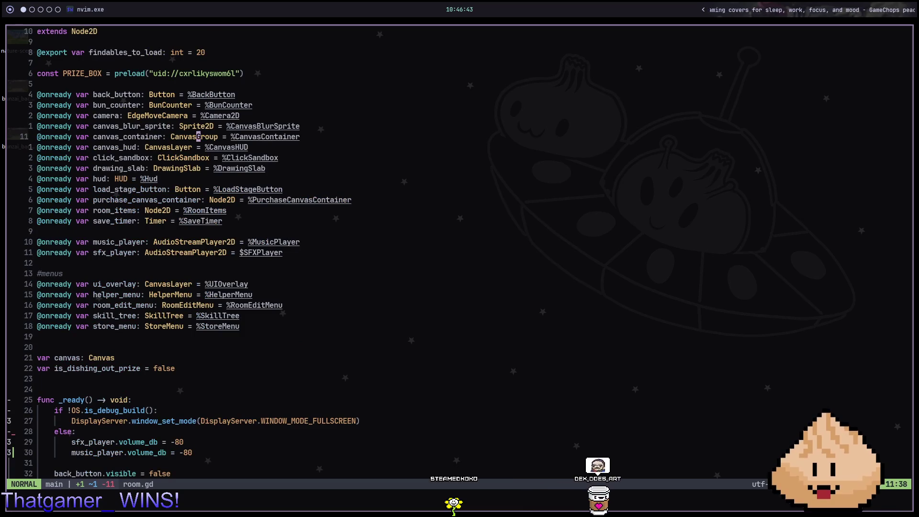
key(z)
key(t)
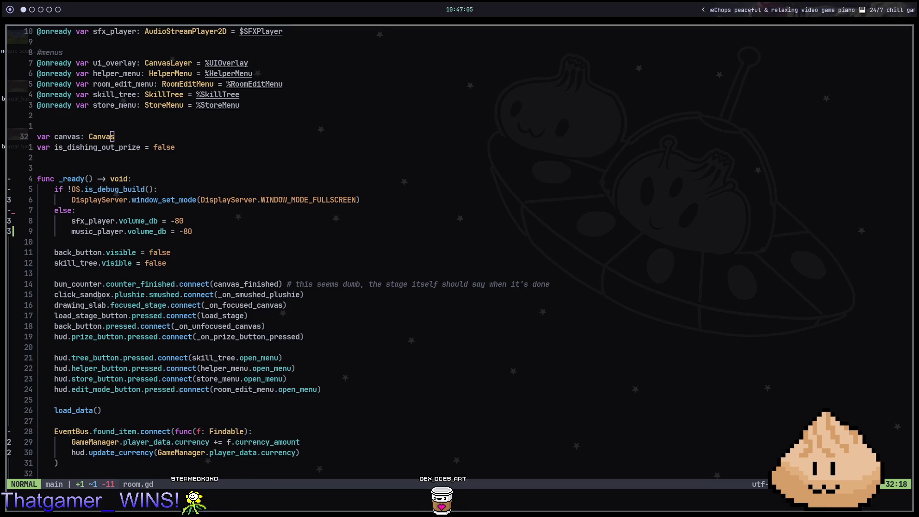
key(super+3)
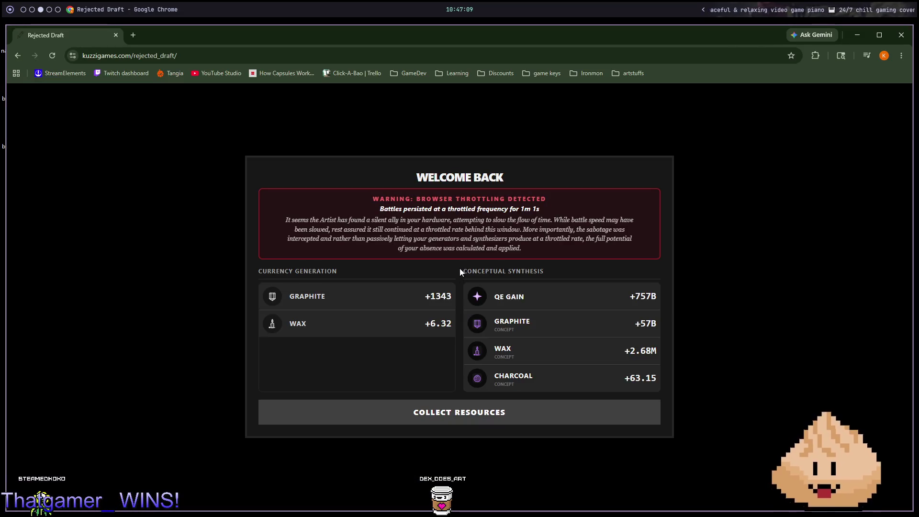
- Switch through the Godot workspace to the workspace showing the Steam store
key(super+4)
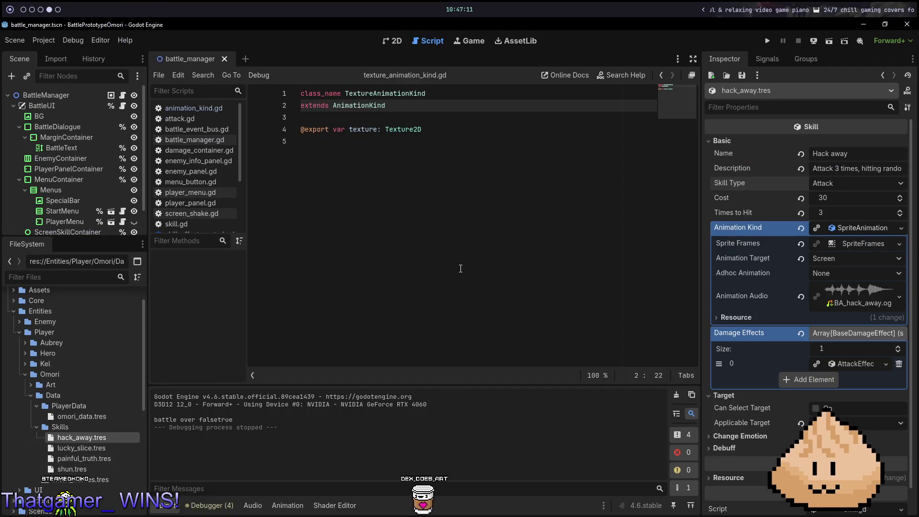
key(super+q)
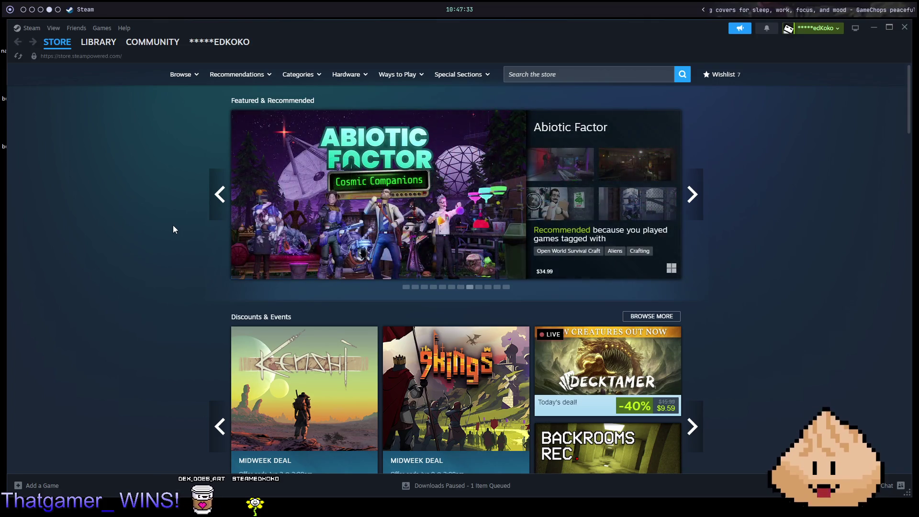
- Cycle through the store's Featured carousel games and wrap back to the first one
click(220, 194)
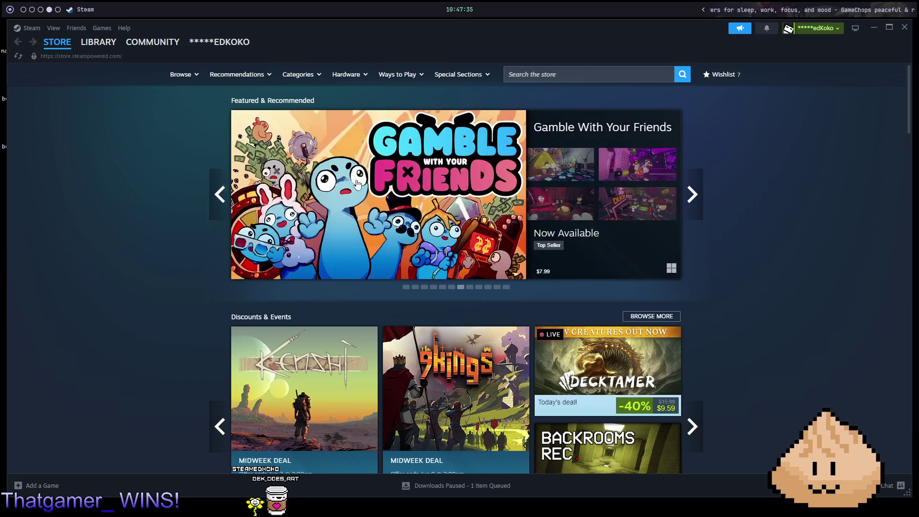
click(694, 194)
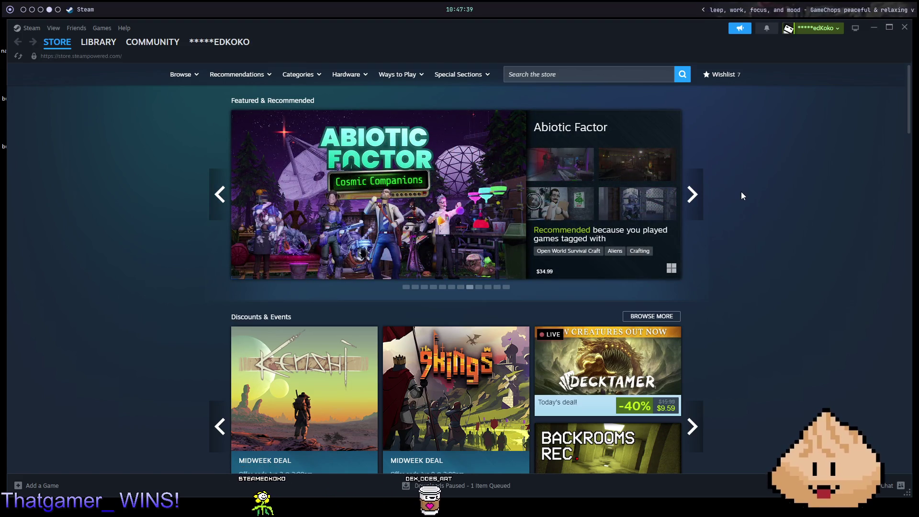
click(694, 194)
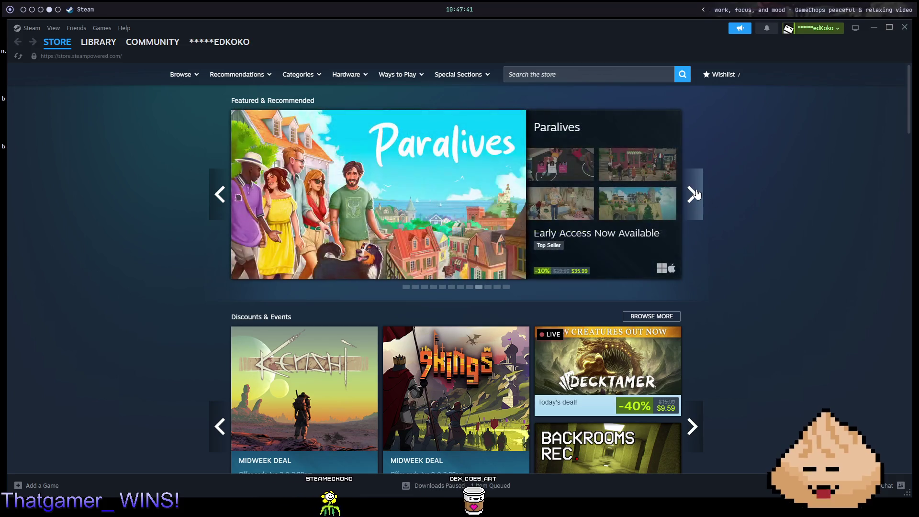
click(694, 194)
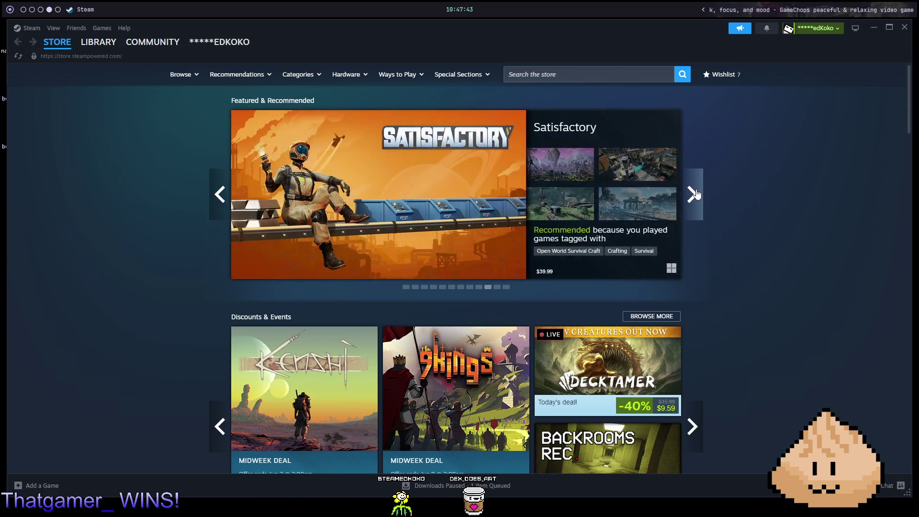
click(695, 194)
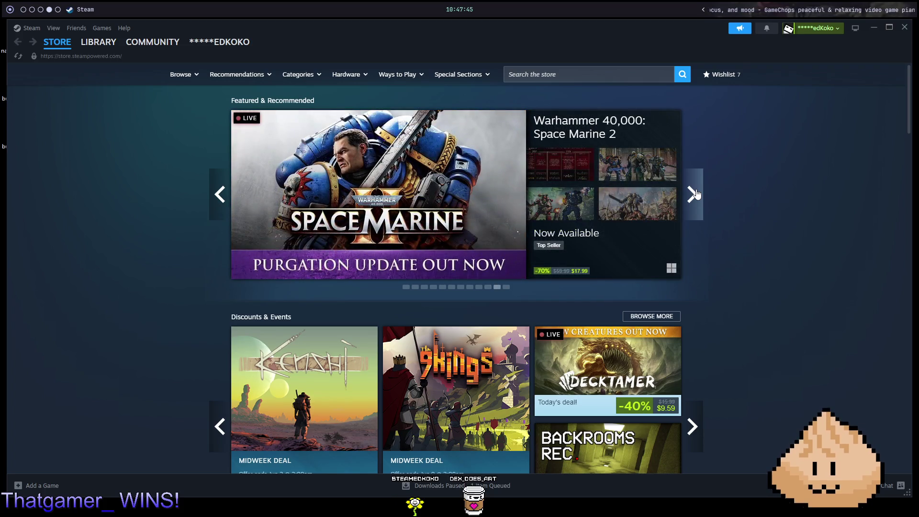
click(693, 192)
scroll(744, 161, down, 2)
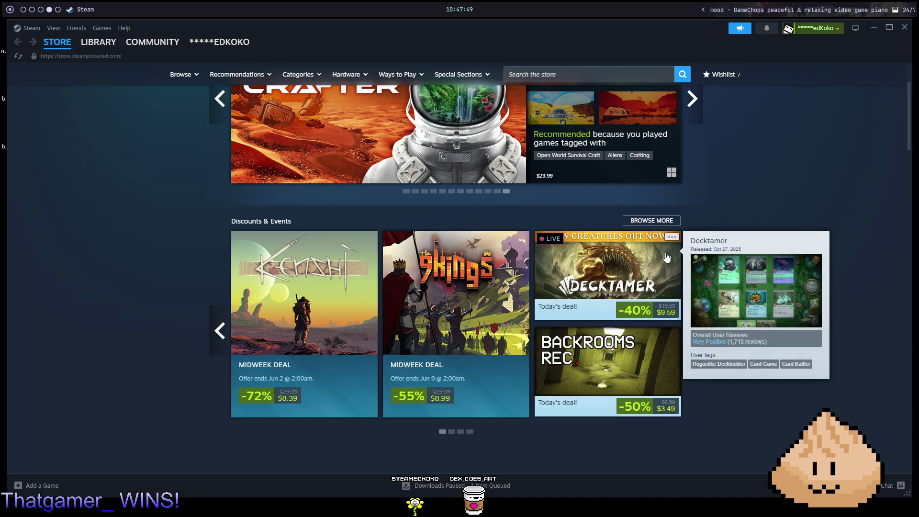
scroll(736, 171, up, 2)
click(692, 182)
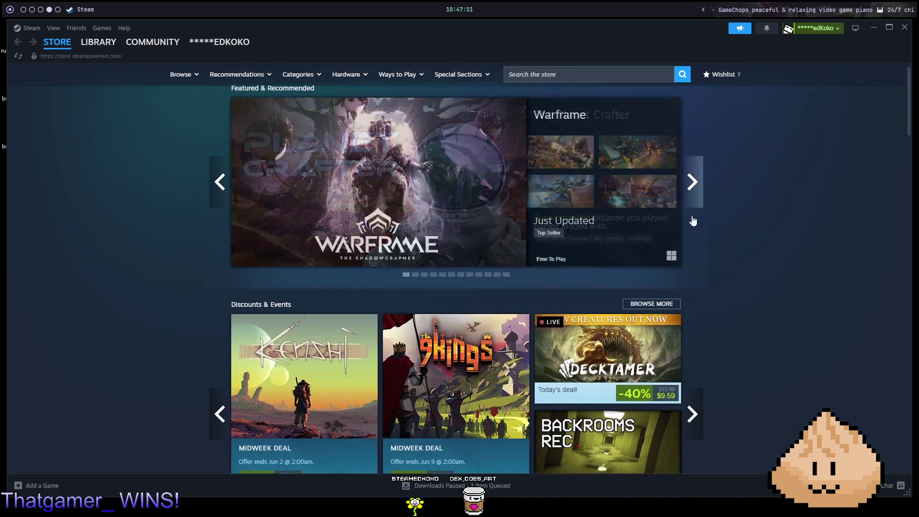
- Scroll down through the store's current deals, try the search box, then go to the Library
scroll(692, 210, down, 3)
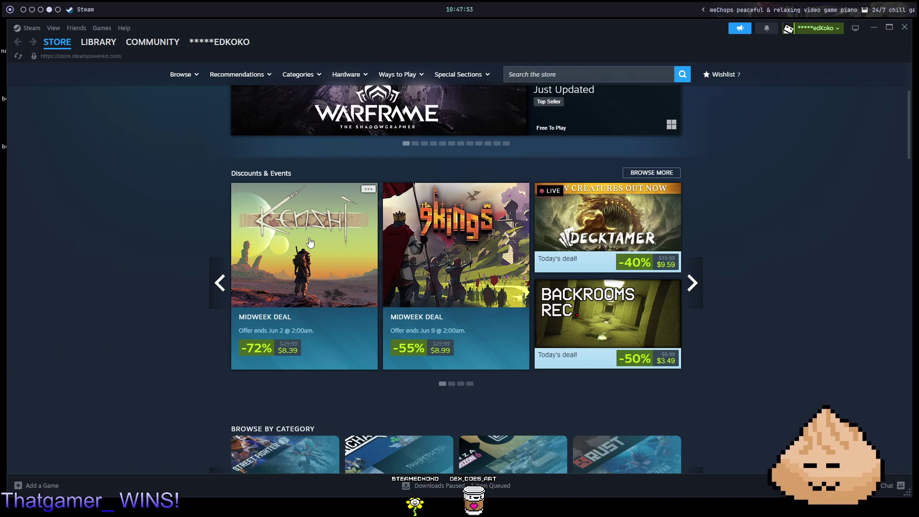
mouse_move(309, 243)
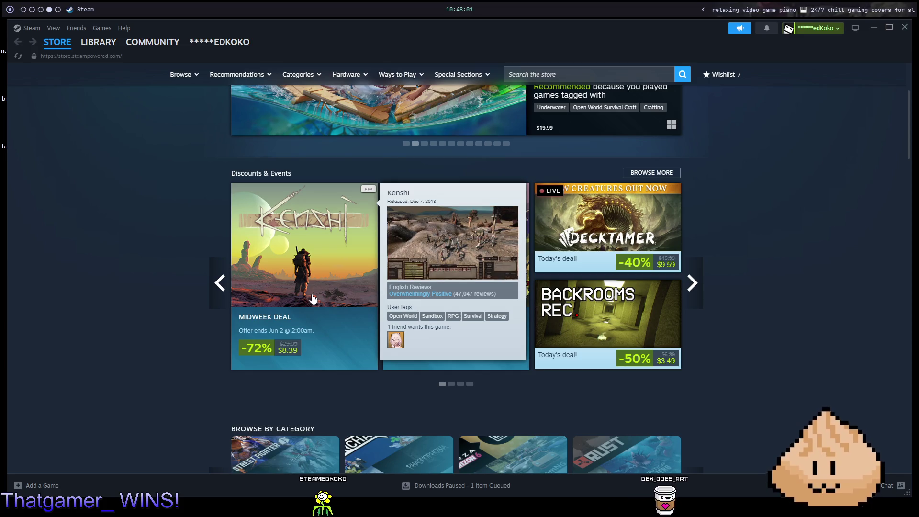
scroll(762, 275, down, 5)
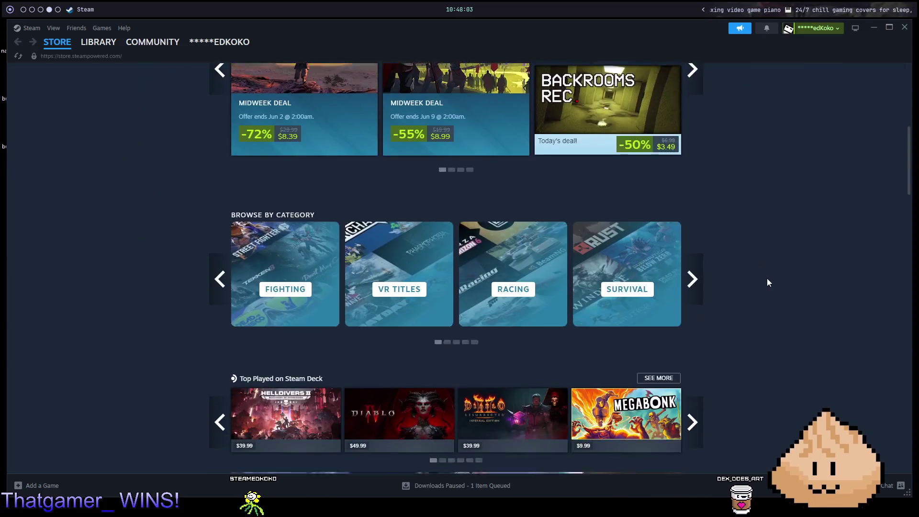
scroll(767, 280, down, 15)
scroll(766, 273, down, 8)
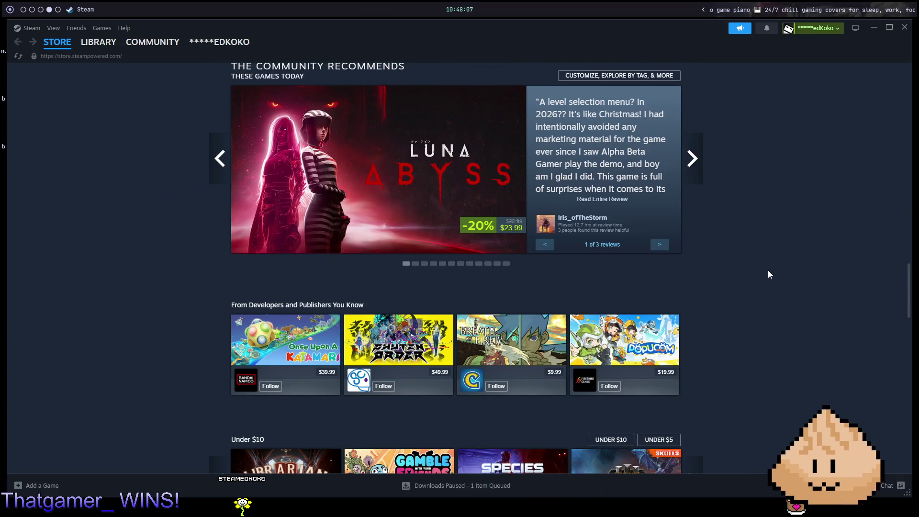
scroll(743, 261, down, 3)
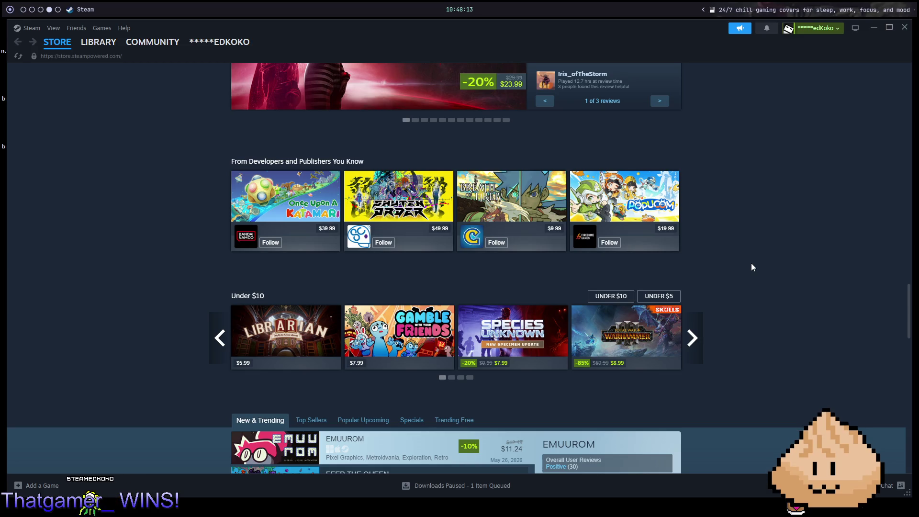
scroll(751, 264, down, 4)
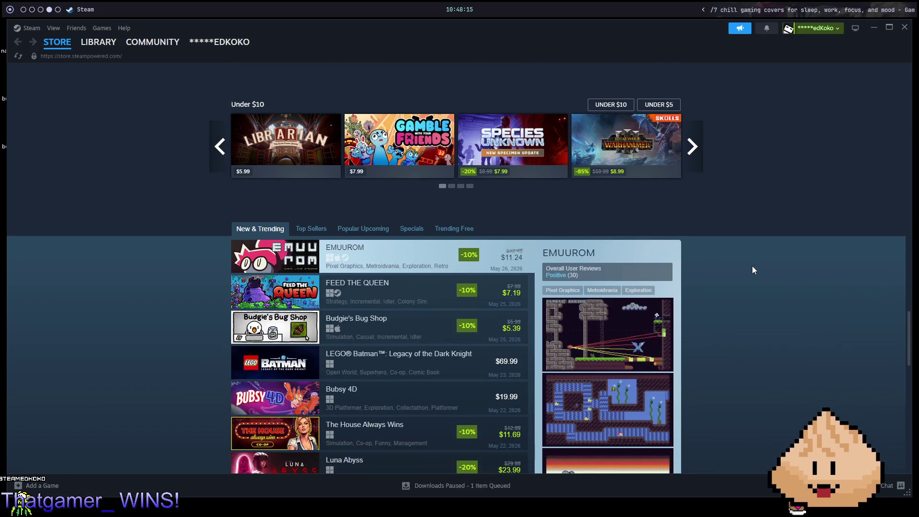
scroll(753, 268, up, 15)
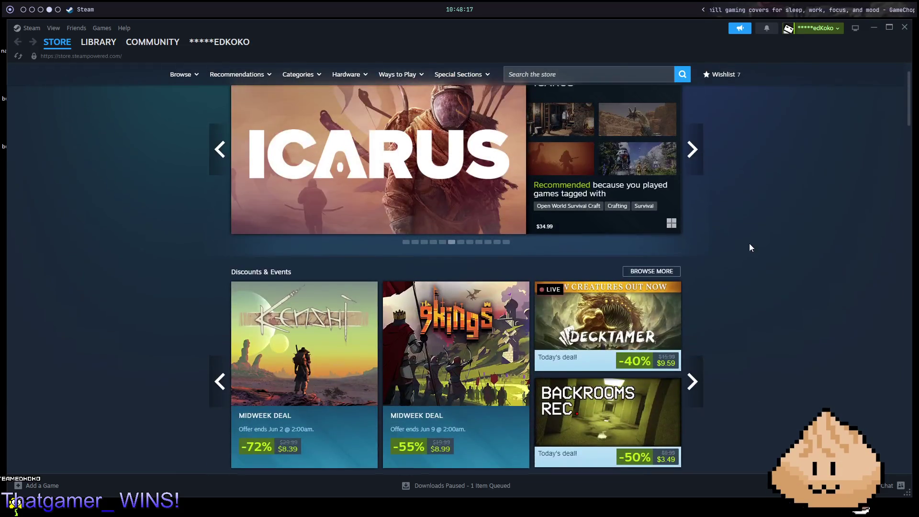
click(623, 69)
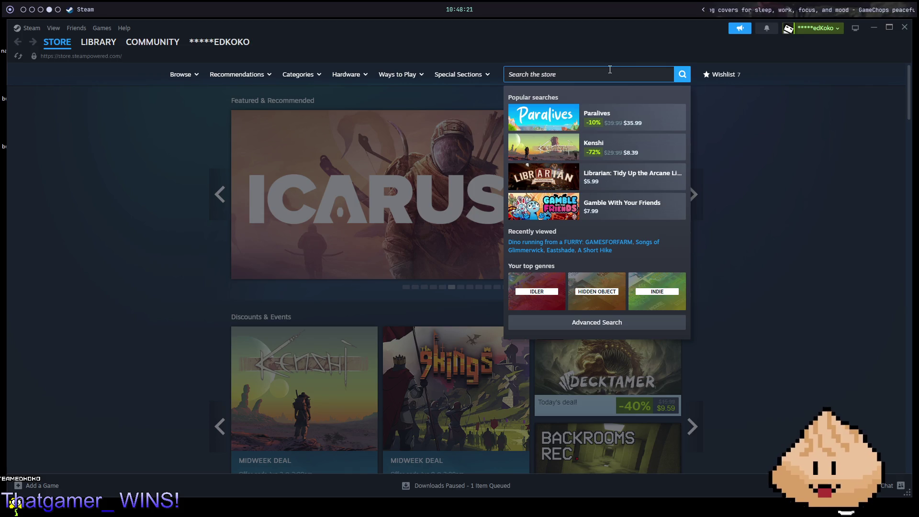
click(87, 46)
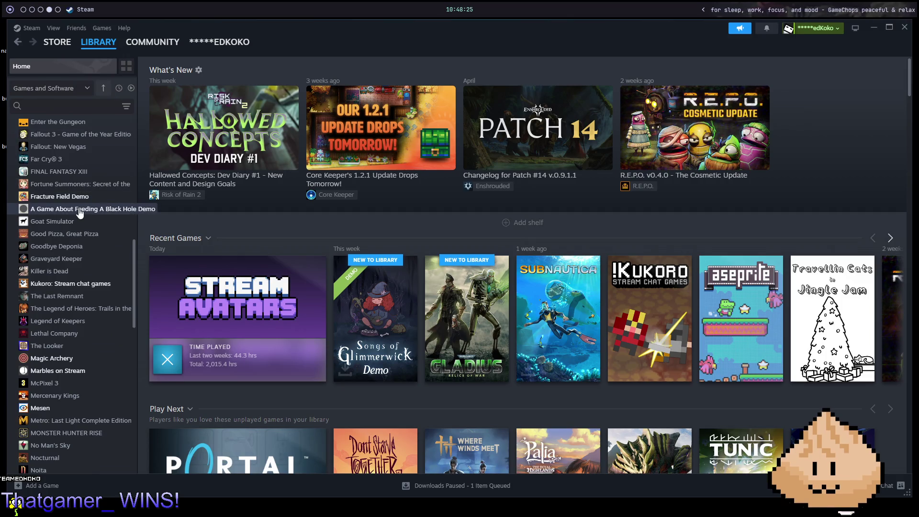
- View the library pages for 8AM, Aseprite and Chaos on Deponia
scroll(79, 201, up, 4)
scroll(79, 201, up, 3)
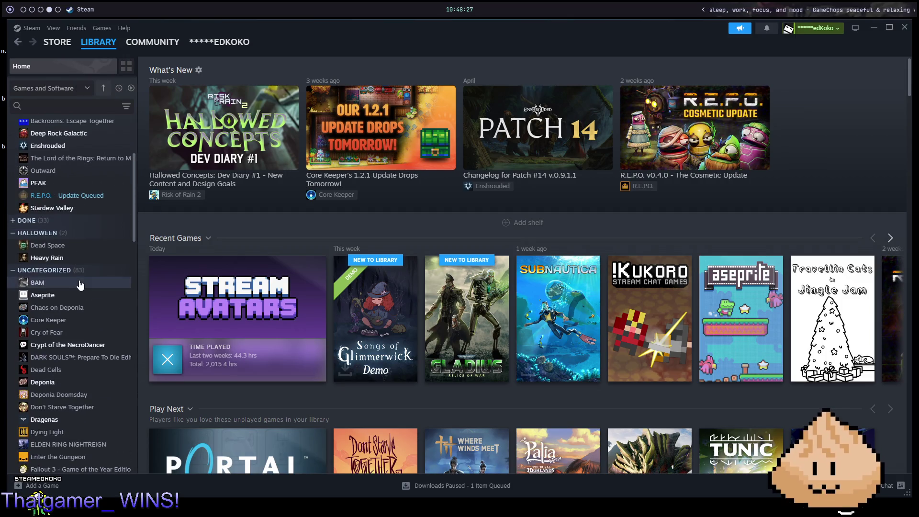
click(79, 283)
click(83, 297)
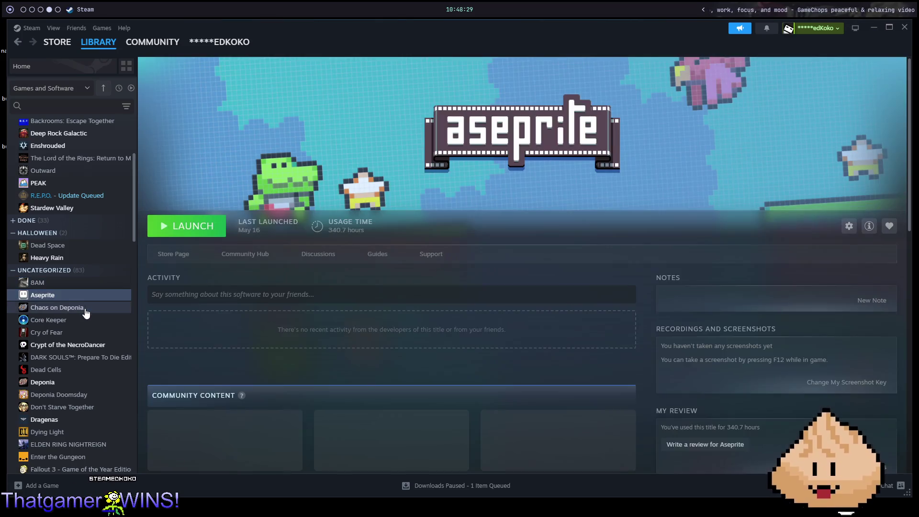
click(87, 309)
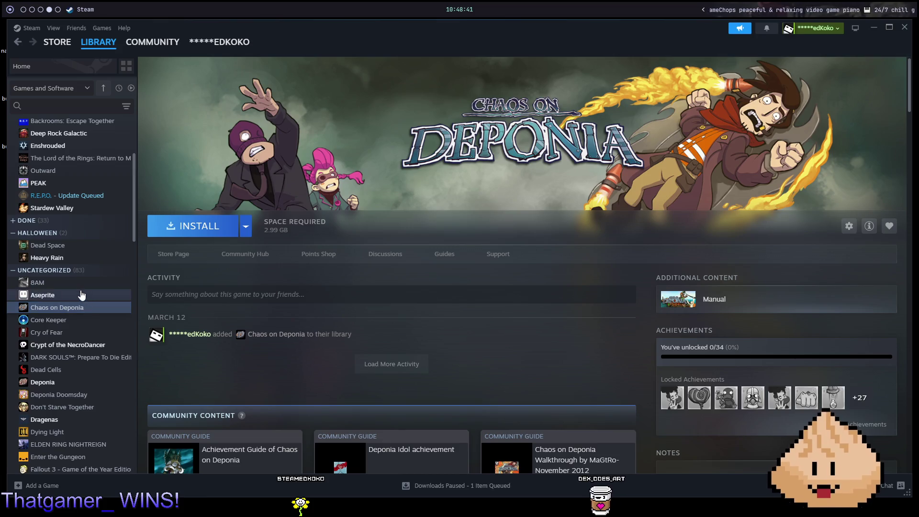
- Show the 83-game Uncategorized collection as a grid sorted by date added
click(54, 270)
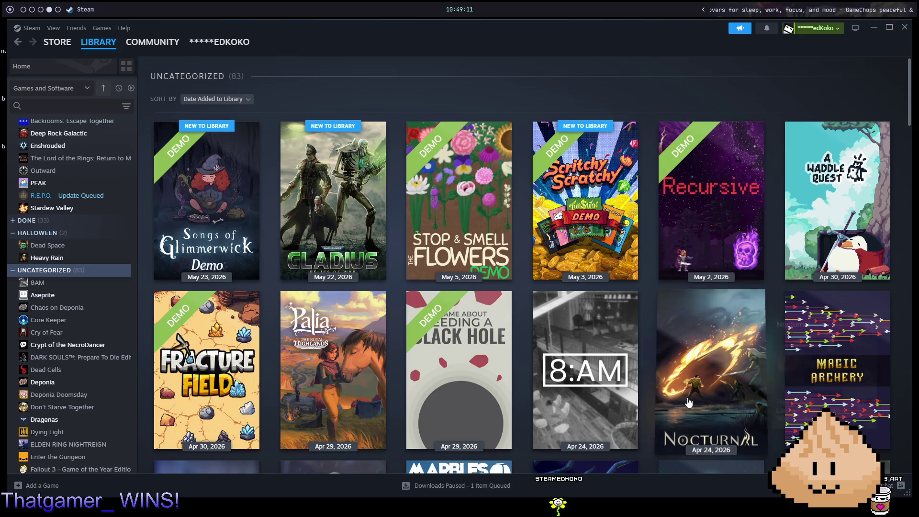
mouse_move(688, 403)
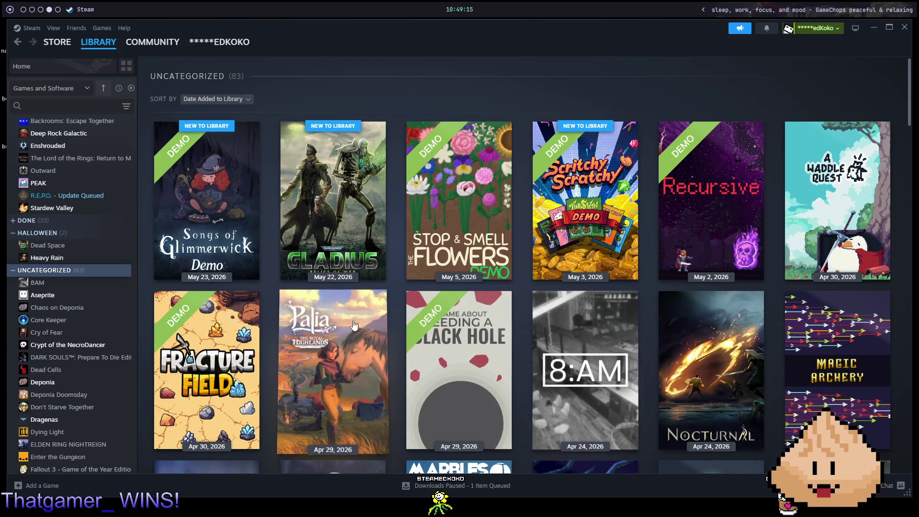
mouse_move(236, 379)
mouse_move(222, 259)
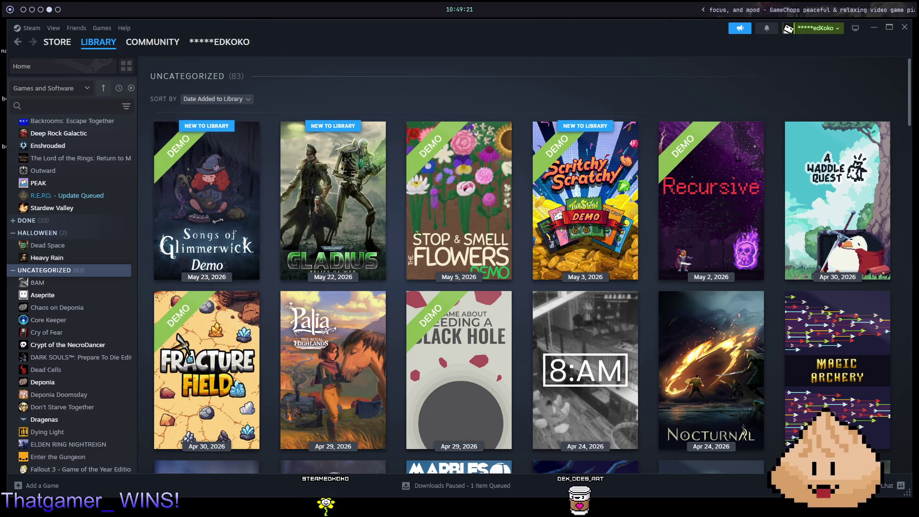
- From the Songs of Glimmerwick Demo, open the full game's store page and play its trailer full screen
click(169, 186)
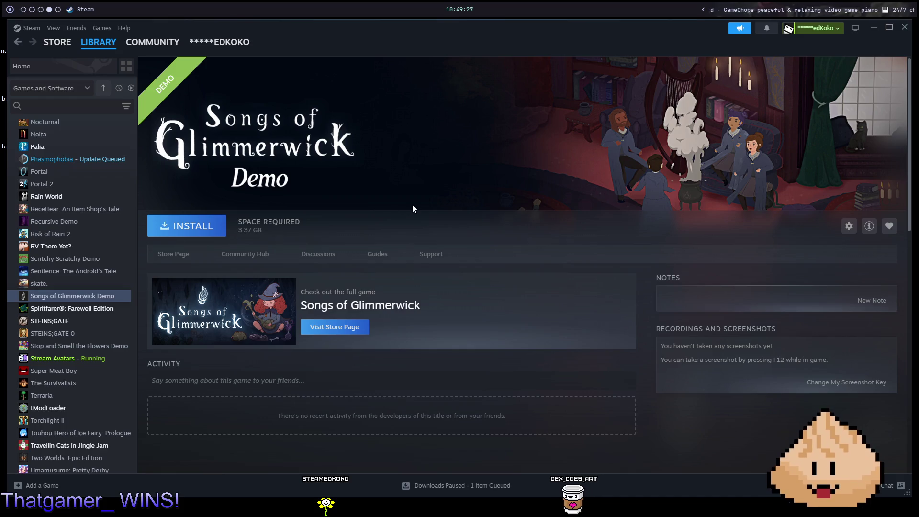
click(329, 328)
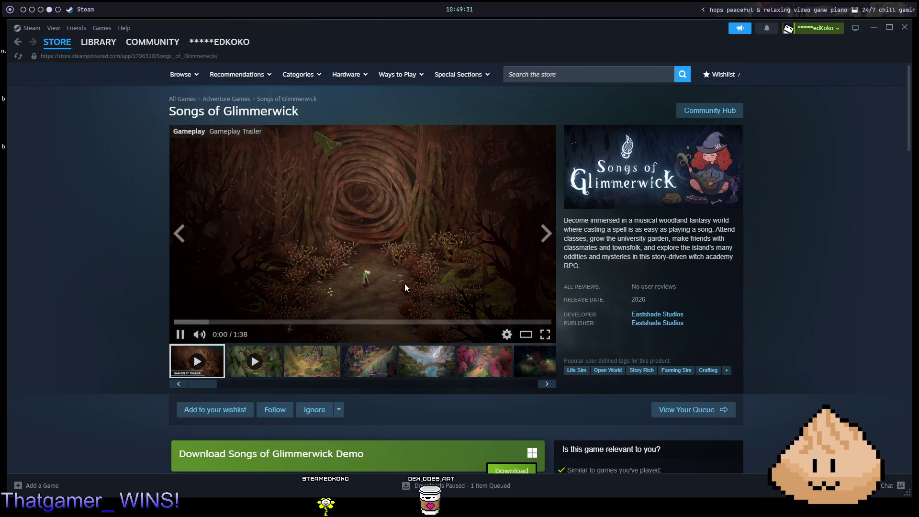
click(401, 266)
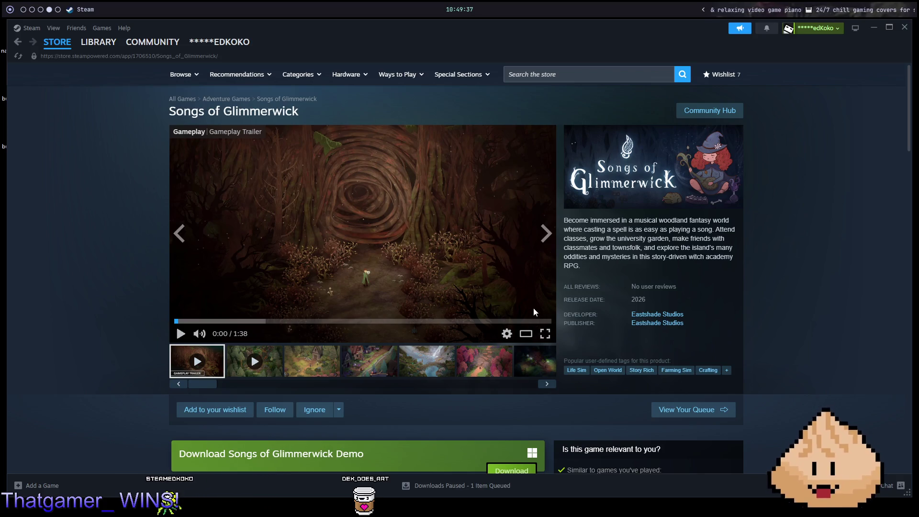
click(543, 336)
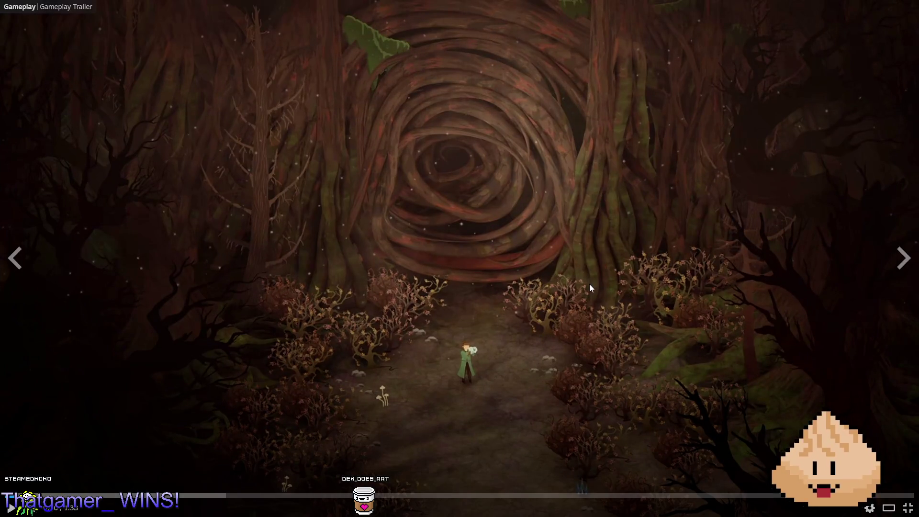
- Resume the full-screen Songs of Glimmerwick trailer and pause it on the nighttime standing-stones scene
click(589, 283)
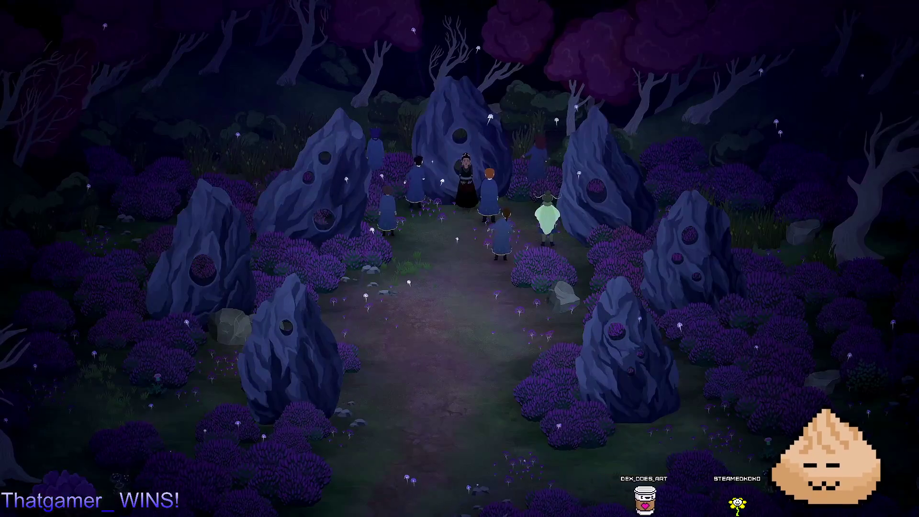
click(777, 184)
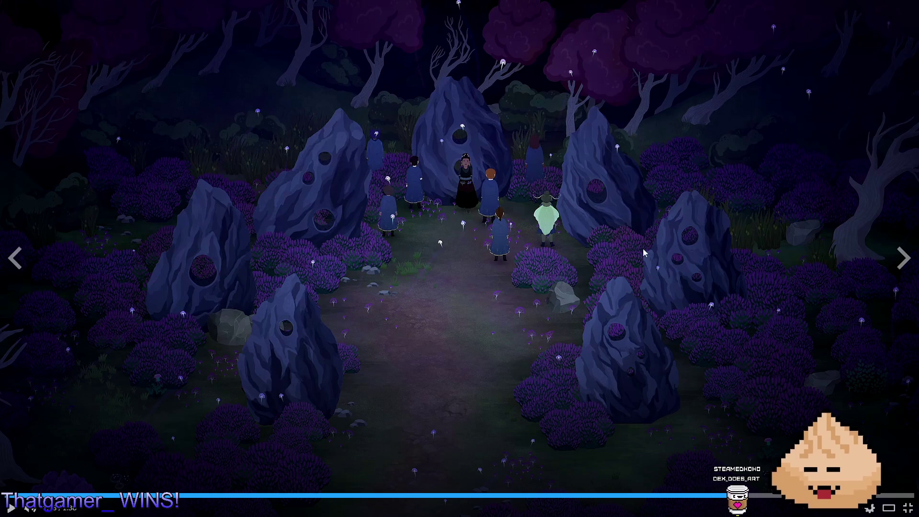
- Exit full screen and view the pink forest, waterfall, path, cottage and dark forest screenshots
click(709, 282)
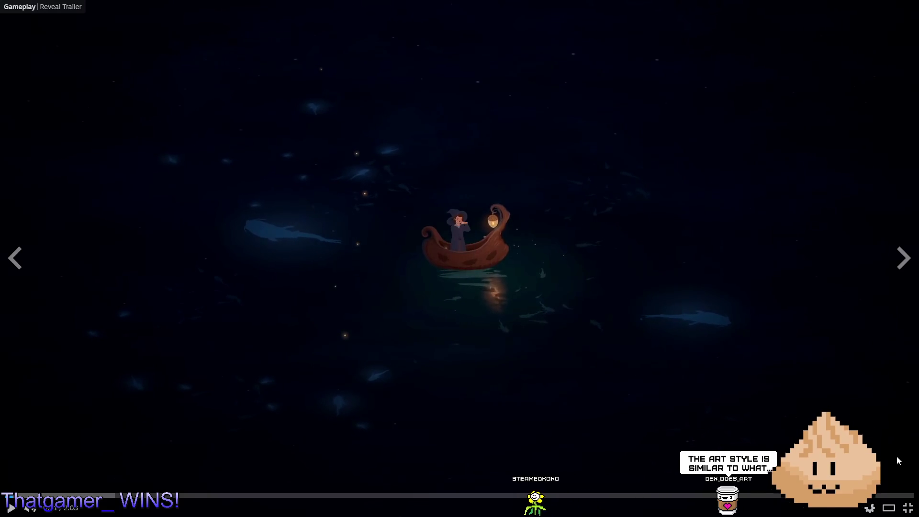
click(908, 509)
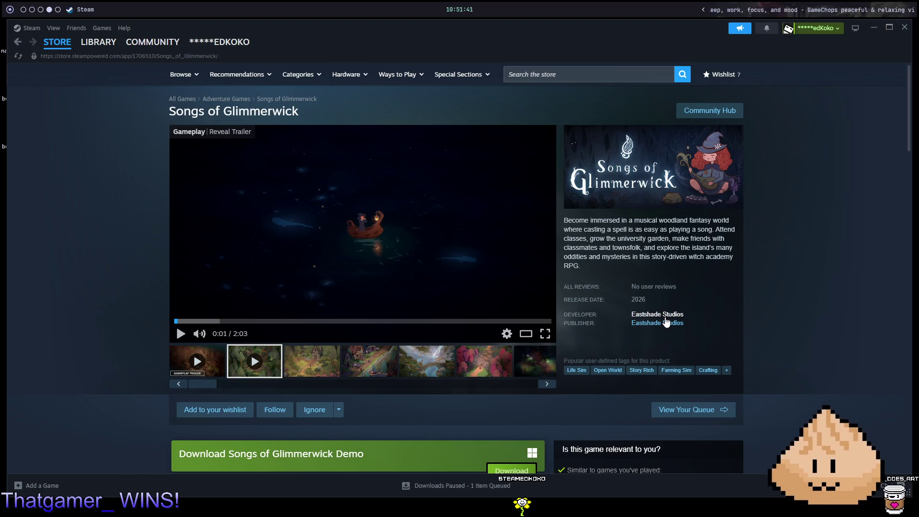
click(484, 369)
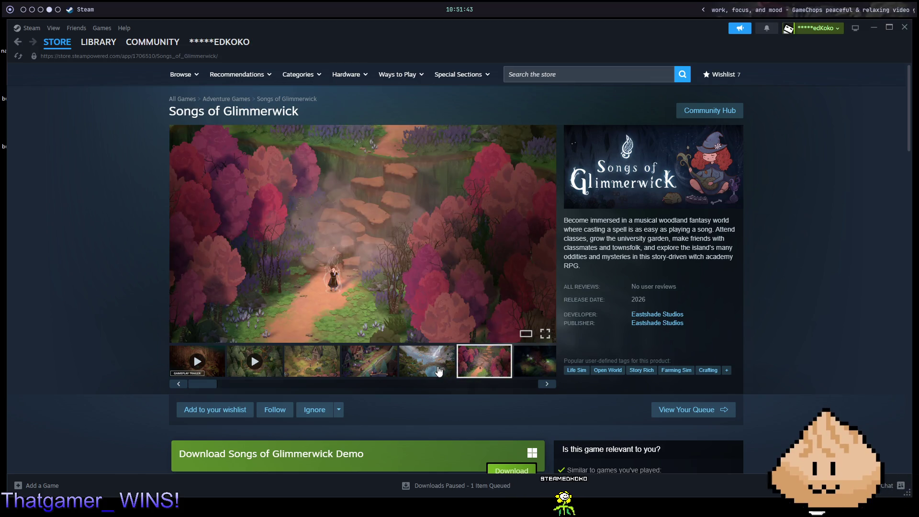
click(437, 371)
click(380, 365)
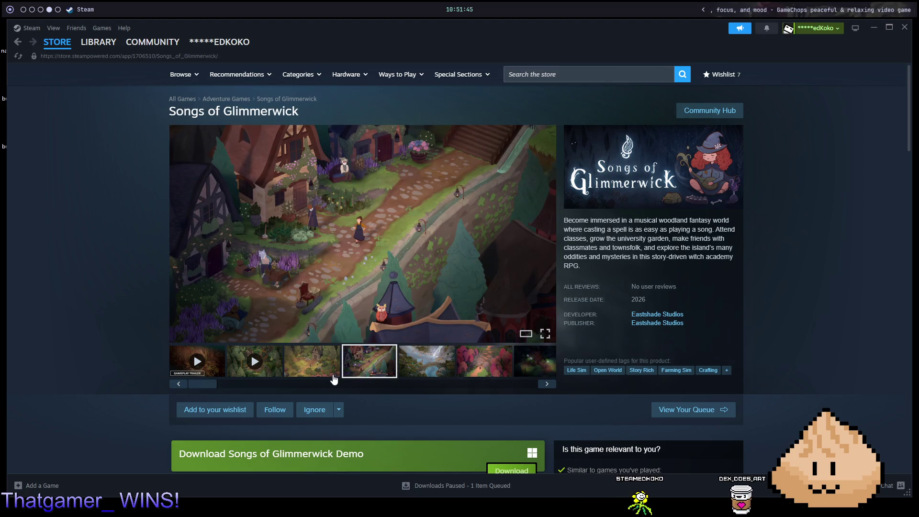
click(311, 377)
click(367, 379)
click(431, 376)
click(486, 374)
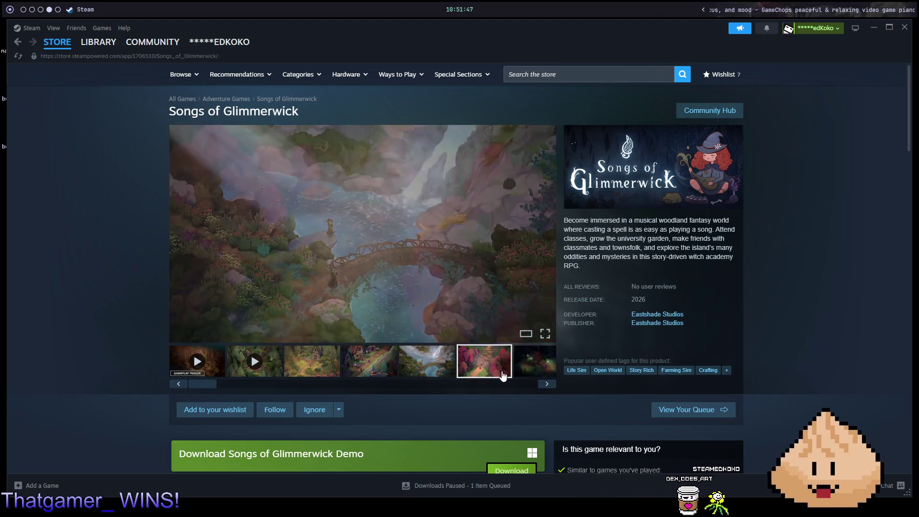
click(535, 371)
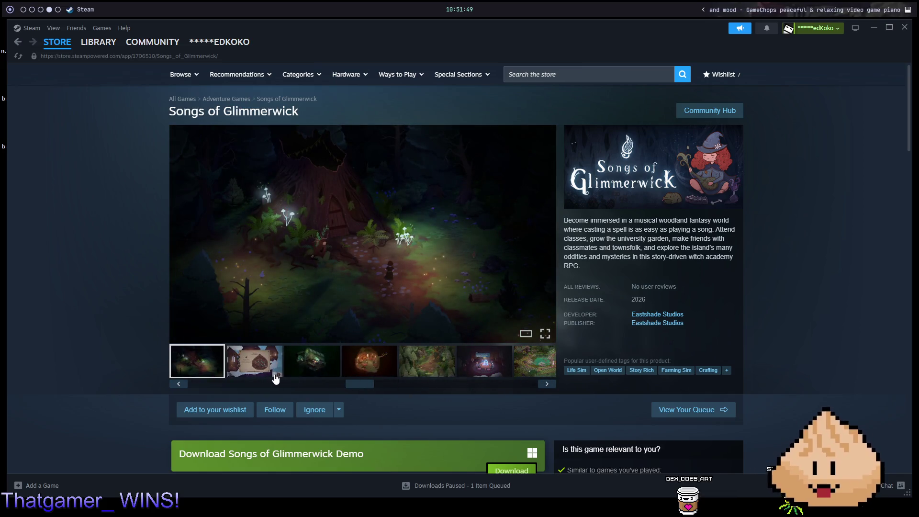
- Step onward through the gallery to the tree-house interior, purple and garden screenshots
click(275, 378)
click(306, 365)
click(366, 366)
click(440, 362)
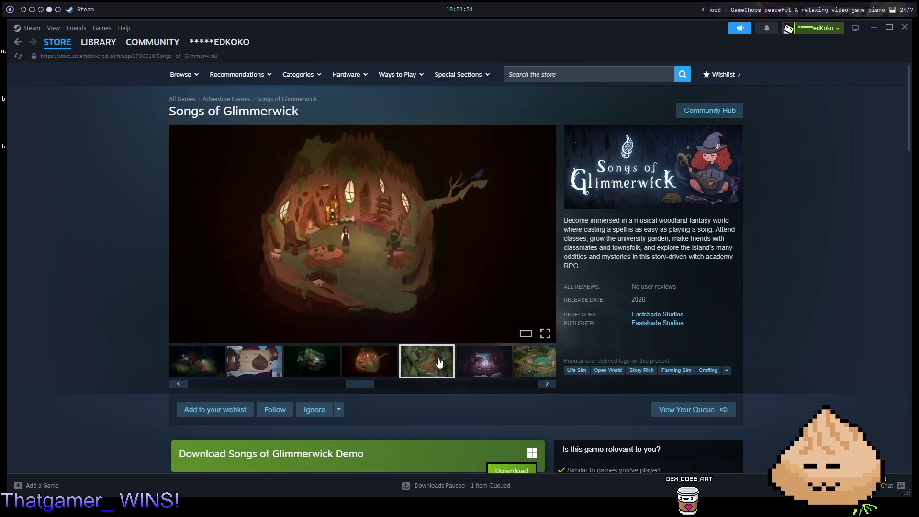
click(485, 362)
click(534, 364)
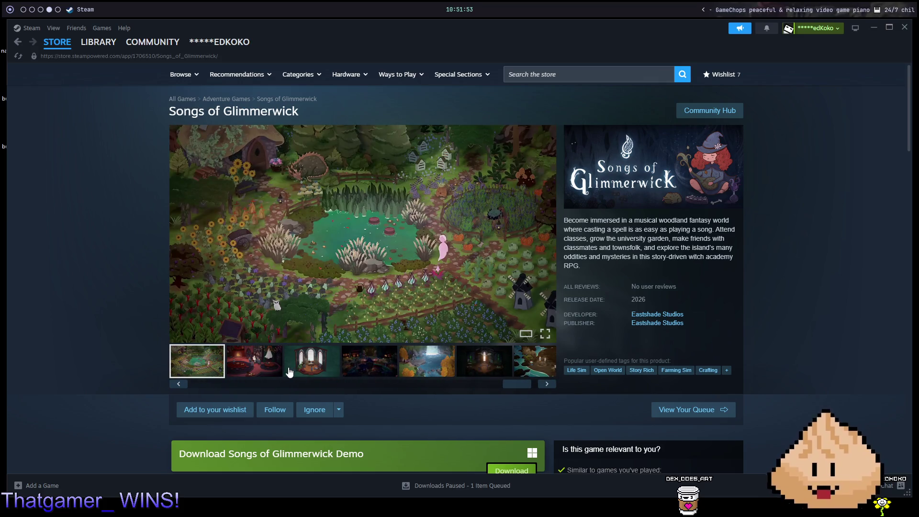
click(290, 371)
click(254, 364)
click(369, 364)
- Continue to the coast scene screenshot, then step back through the red room to the garden
click(426, 364)
click(479, 367)
click(534, 364)
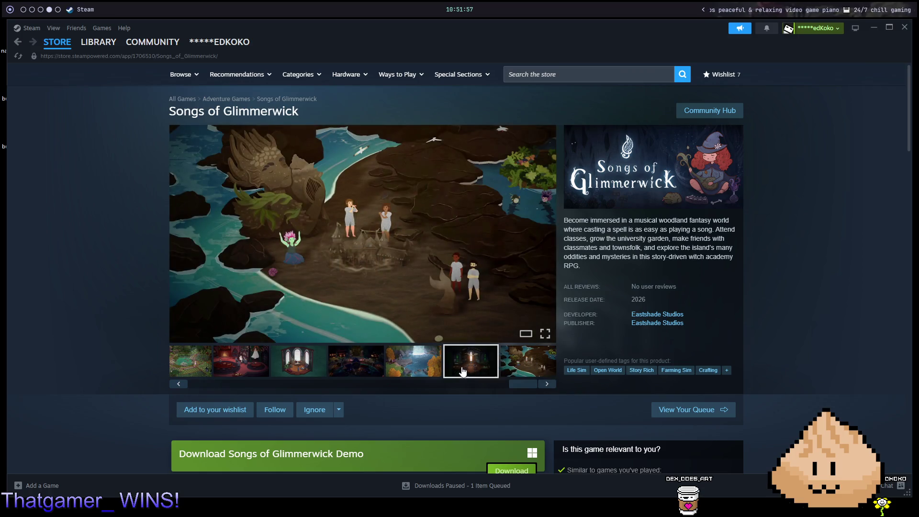
click(414, 369)
click(354, 374)
click(292, 375)
click(229, 376)
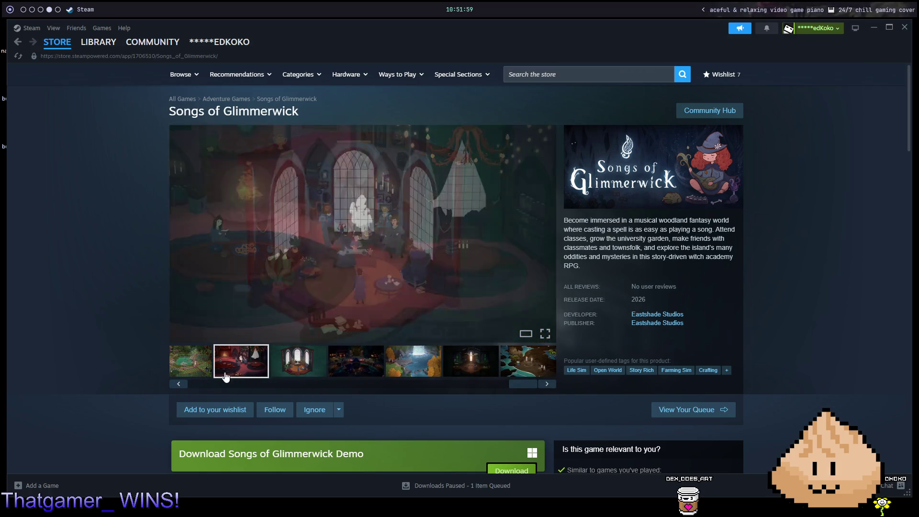
click(204, 370)
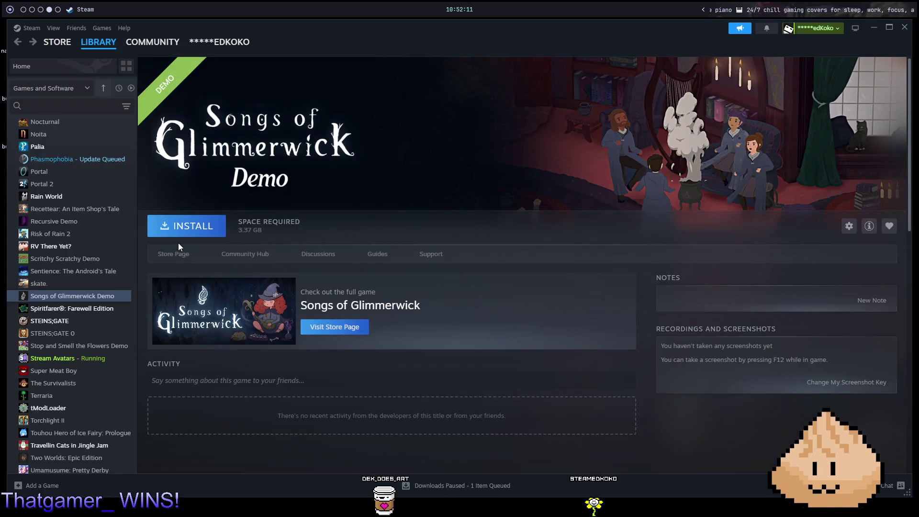
- Reopen the Songs of Glimmerwick store page from the demo and scroll through its announcements and description
click(343, 327)
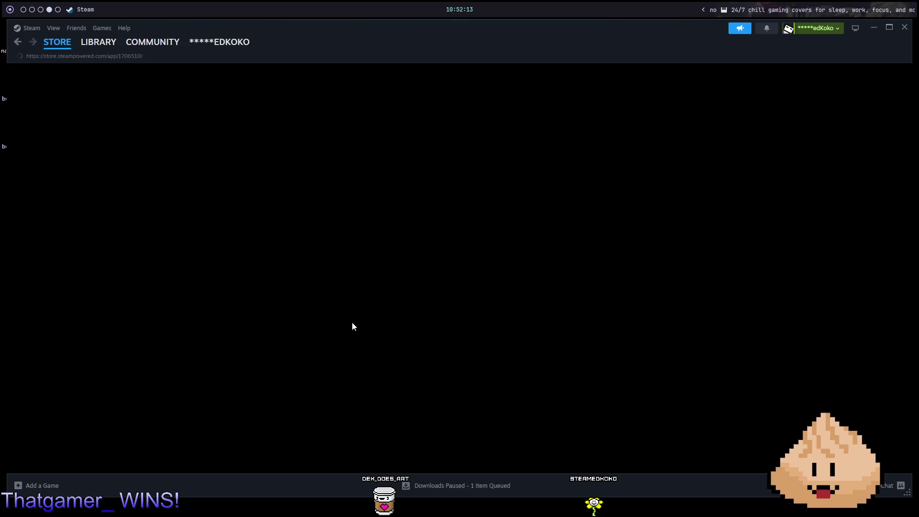
scroll(531, 278, down, 7)
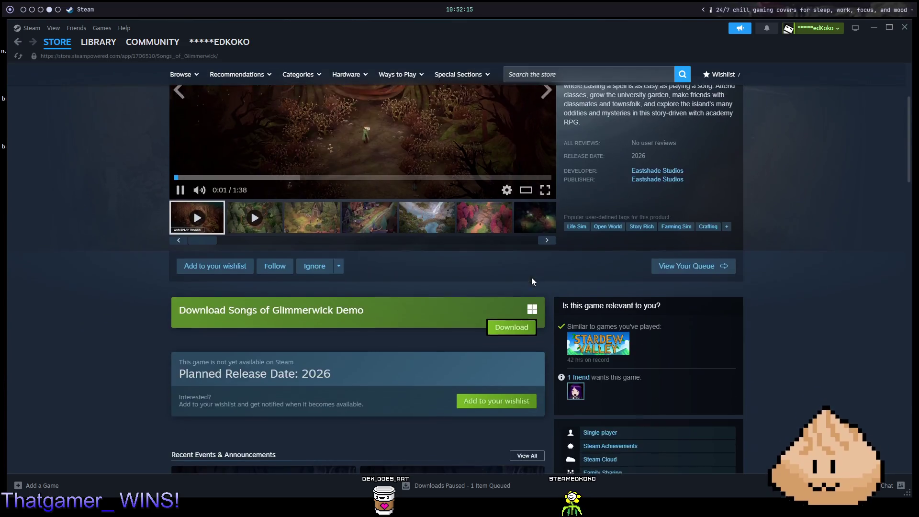
scroll(533, 281, down, 9)
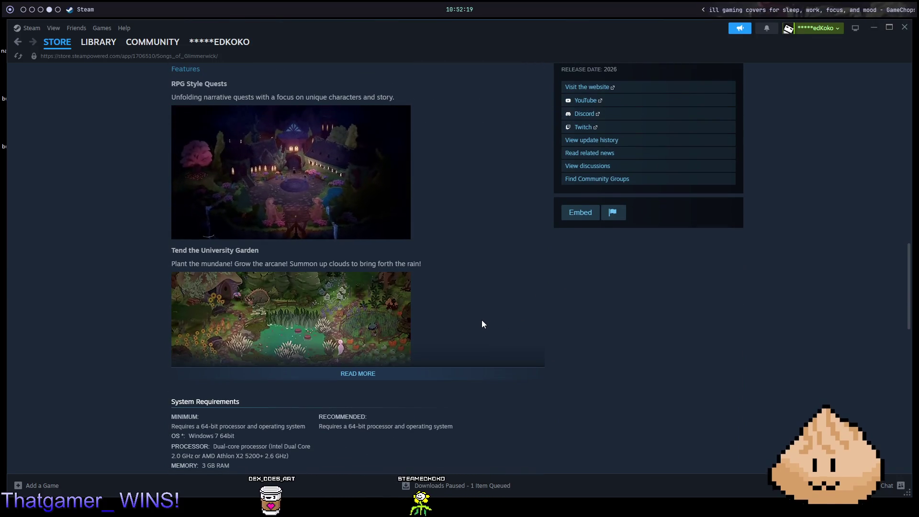
scroll(508, 324, up, 7)
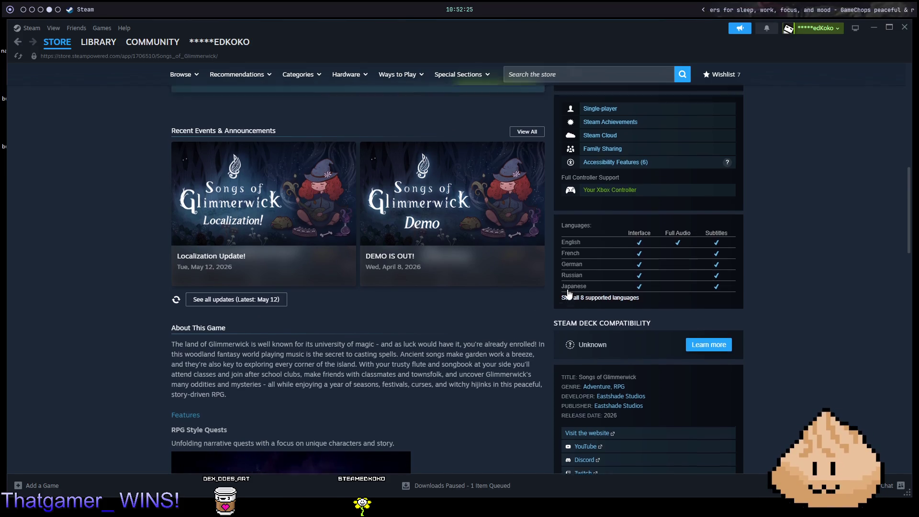
scroll(631, 298, up, 6)
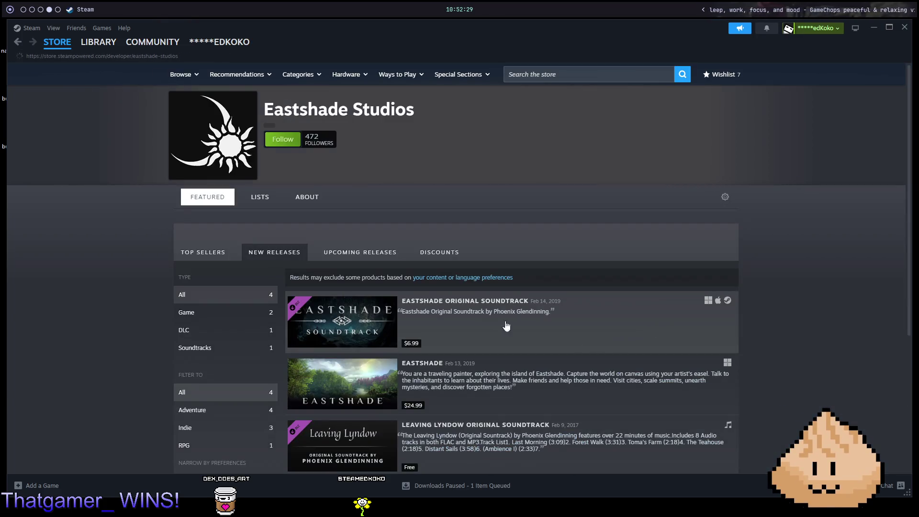
- Open the Eastshade store page from New Releases and play its trailer full screen
scroll(602, 305, down, 1)
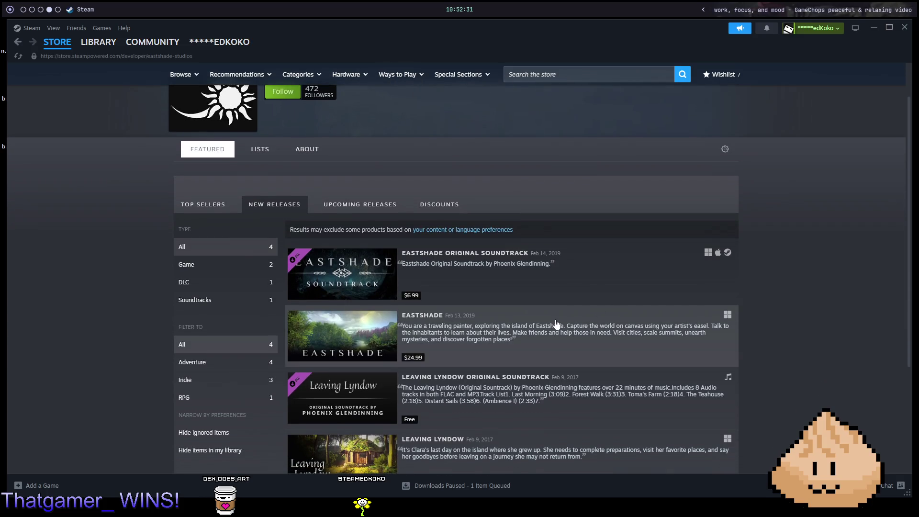
click(580, 325)
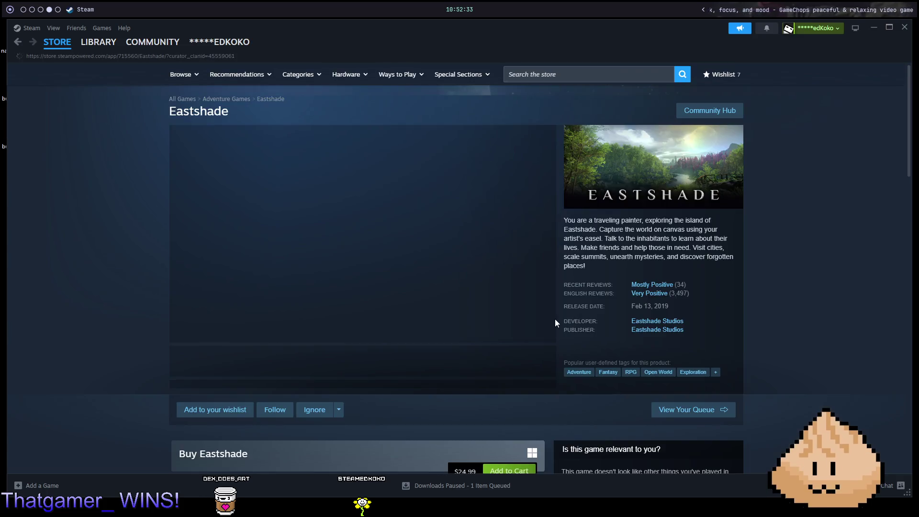
click(545, 335)
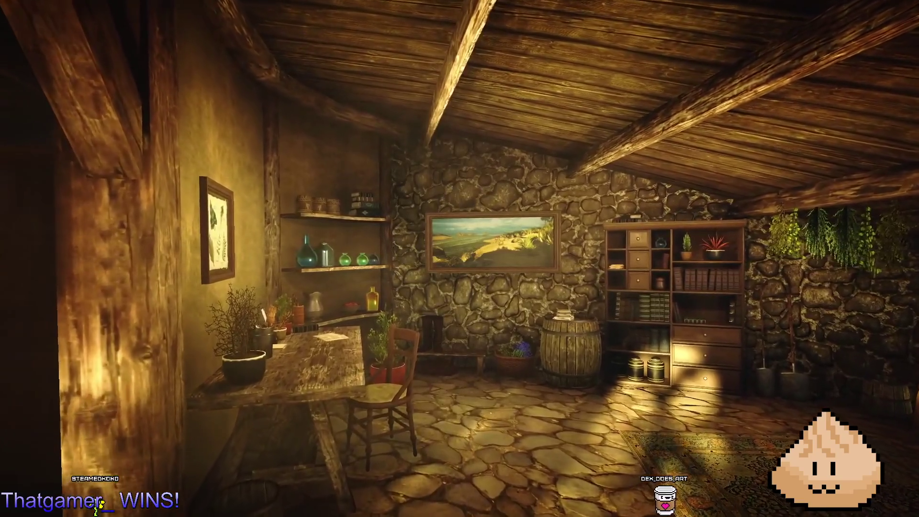
- Resume the Eastshade trailer, pause it at 1:32 of 1:34, and exit full screen
mouse_move(825, 195)
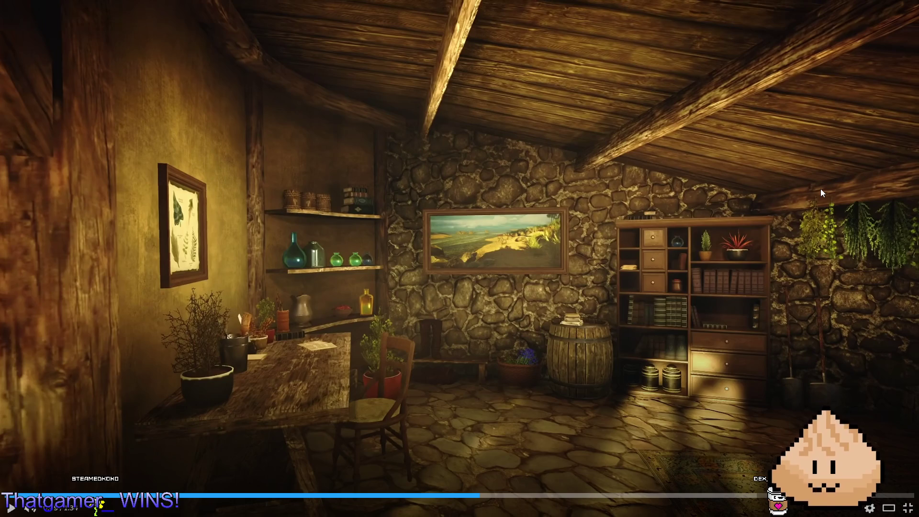
click(806, 190)
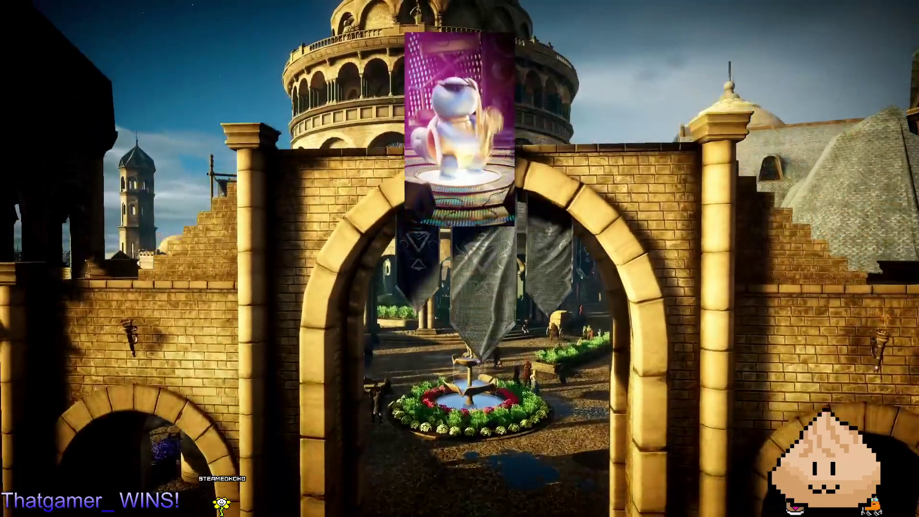
mouse_move(763, 78)
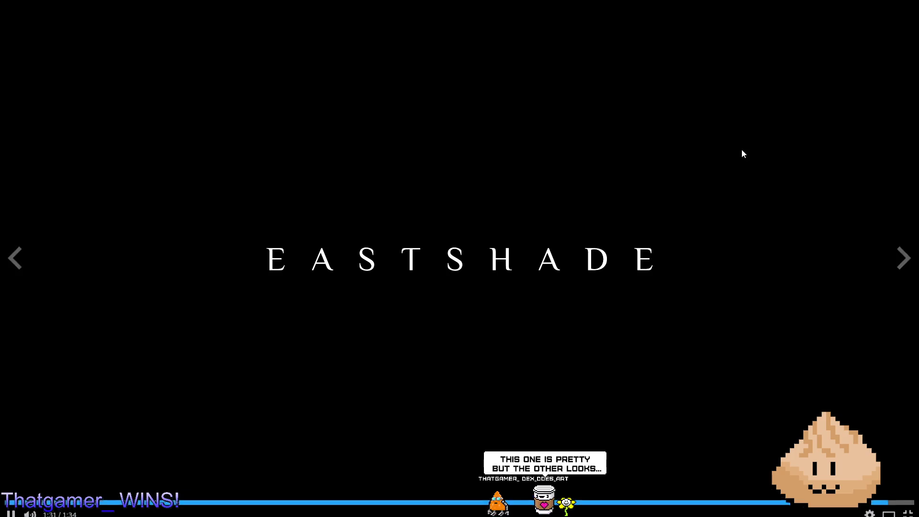
click(743, 164)
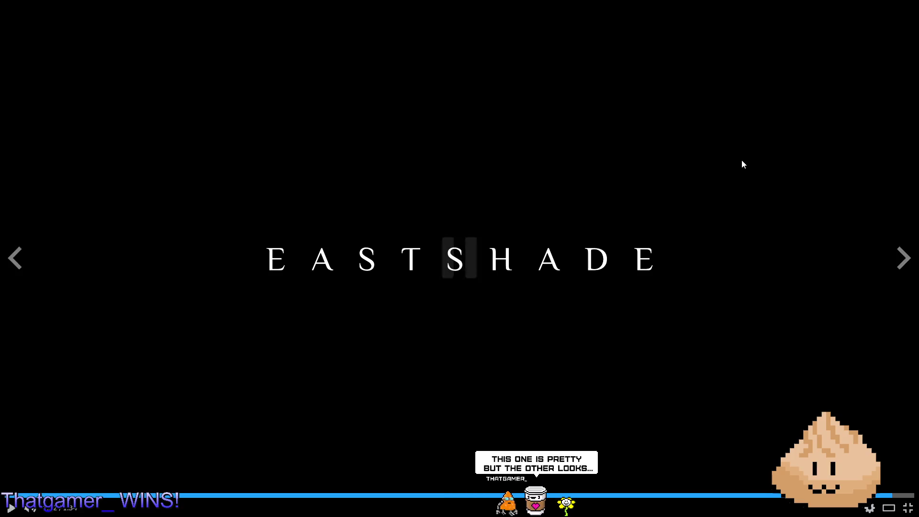
click(906, 510)
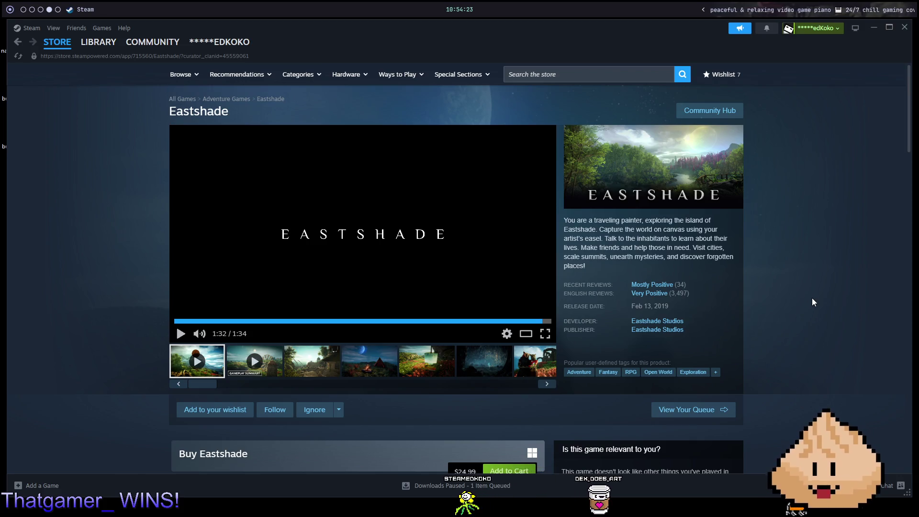
- Return to the Songs of Glimmerwick store page and start its gameplay trailer
scroll(805, 287, down, 3)
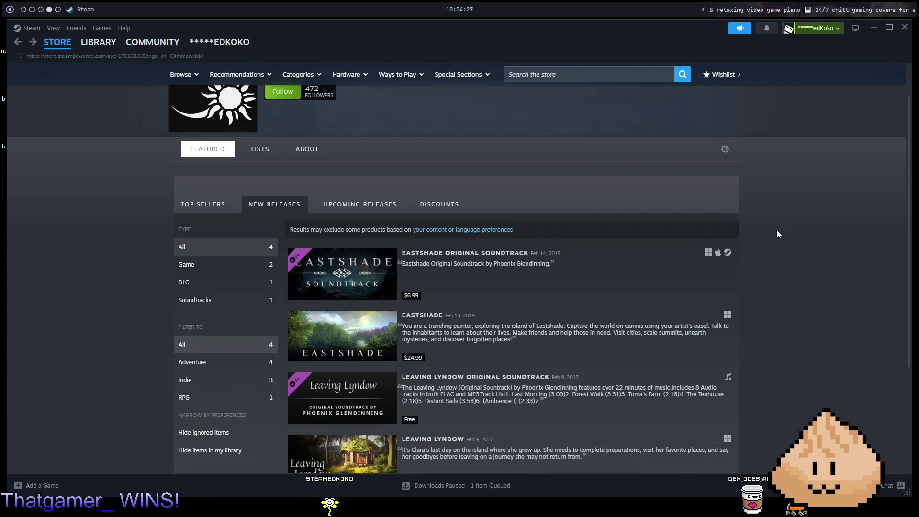
key(alt+Left)
click(469, 214)
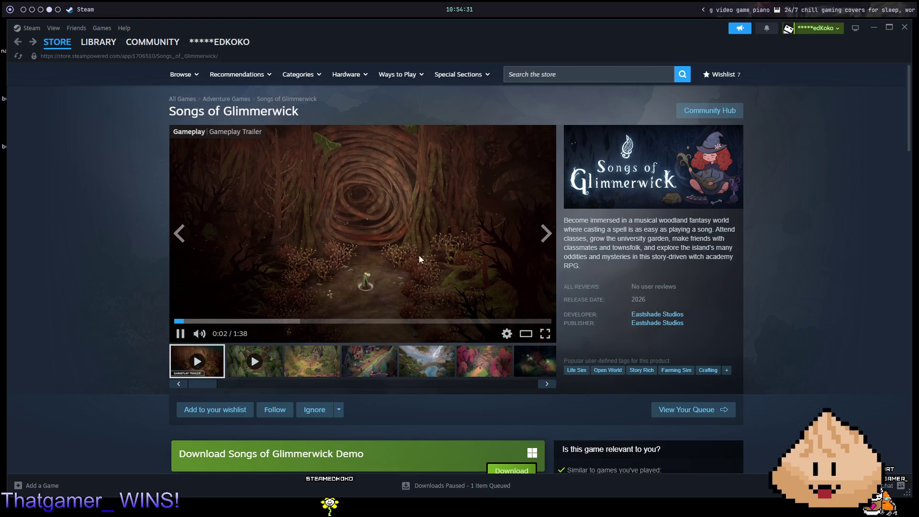
- Browse the screenshots: waterfall, pink forest, dark forest, map, shop, garden, room and dark night
click(385, 363)
click(419, 367)
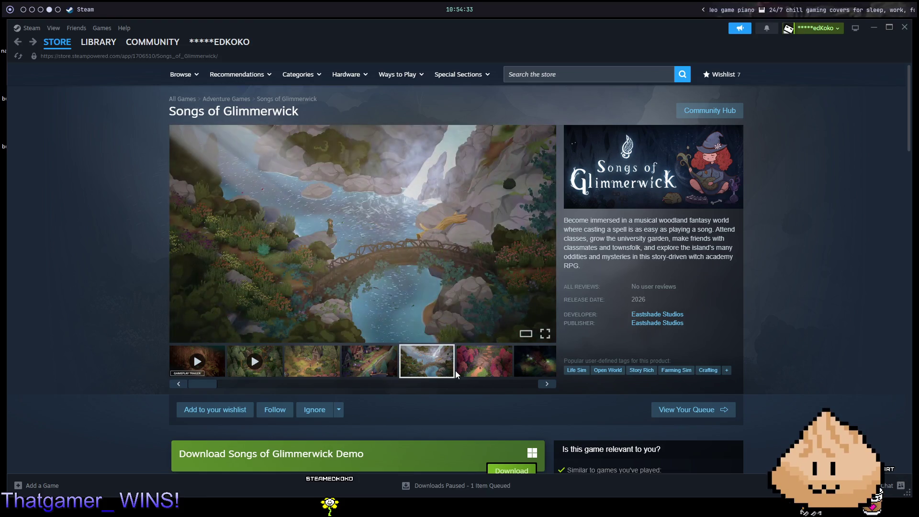
click(496, 378)
click(533, 375)
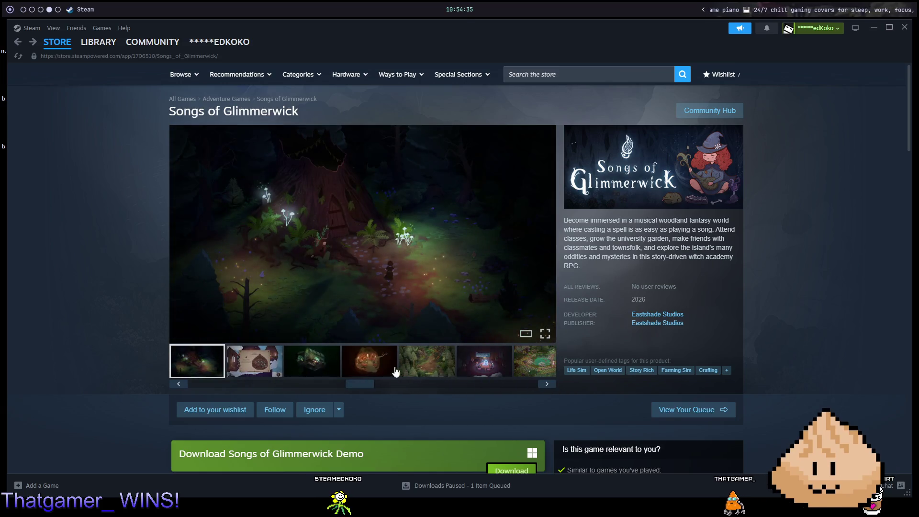
click(230, 366)
click(312, 362)
click(265, 364)
click(369, 361)
click(424, 364)
click(484, 363)
click(525, 370)
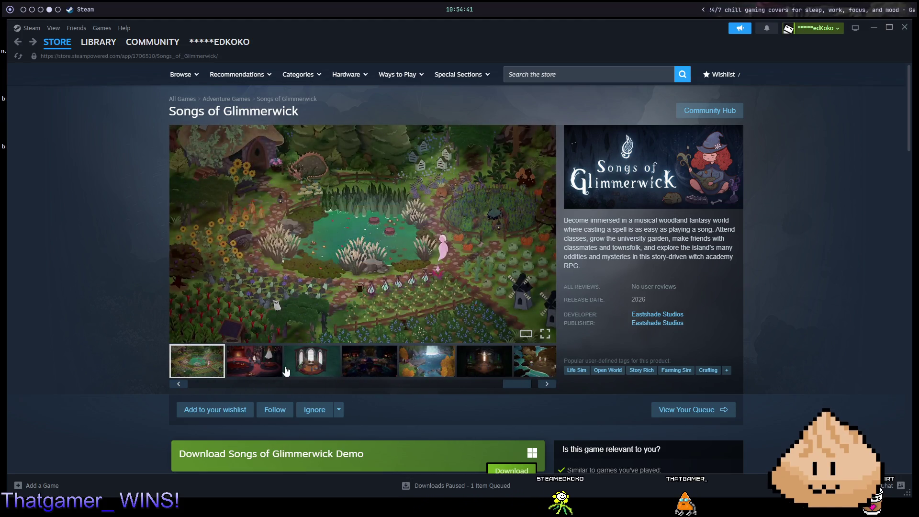
click(320, 366)
click(370, 365)
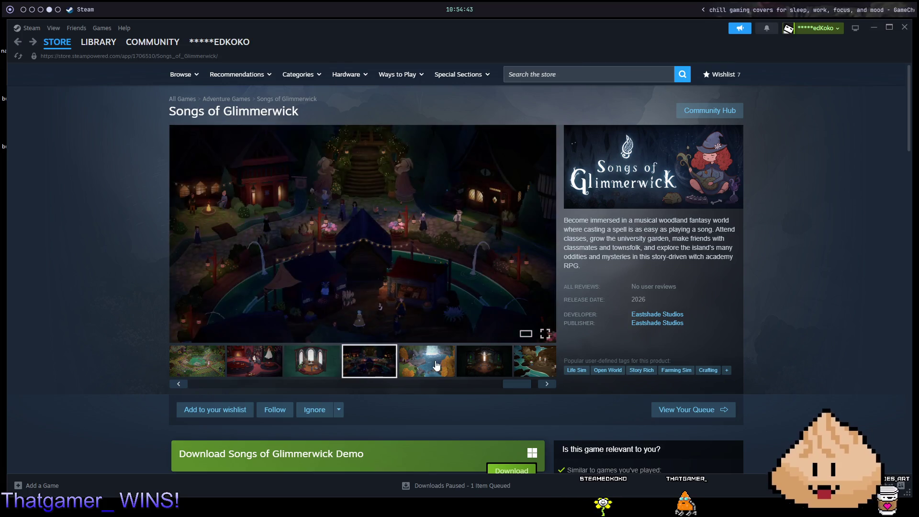
click(441, 366)
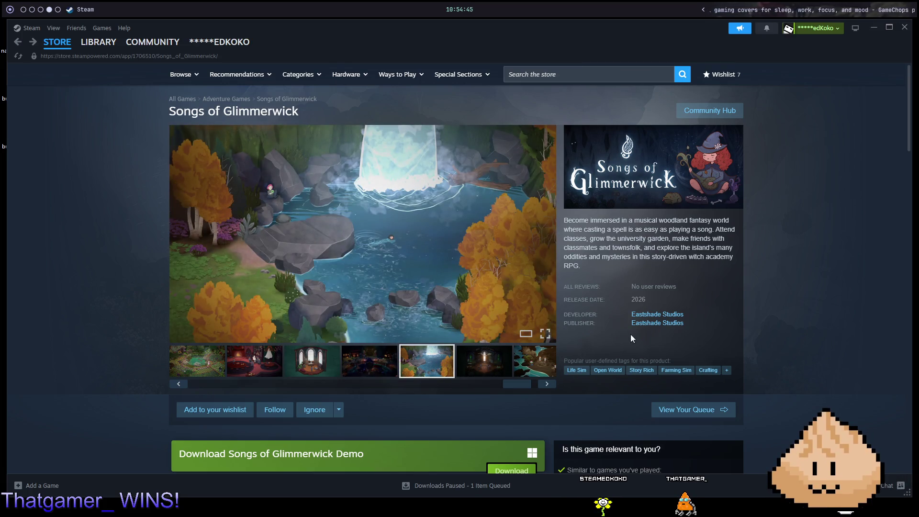
click(484, 365)
click(530, 370)
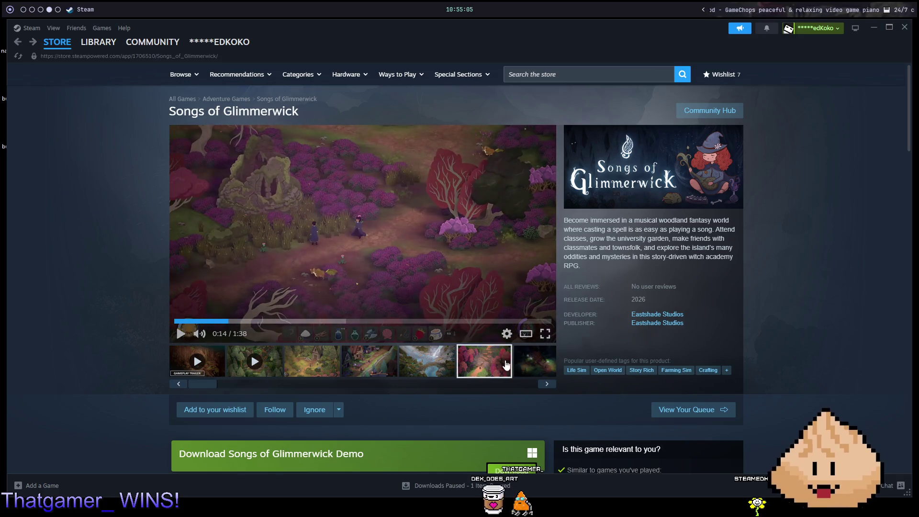
- Cycle again through the pink-forest, night-forest, interior, garden and waterfall screenshots
click(484, 362)
click(533, 361)
click(312, 363)
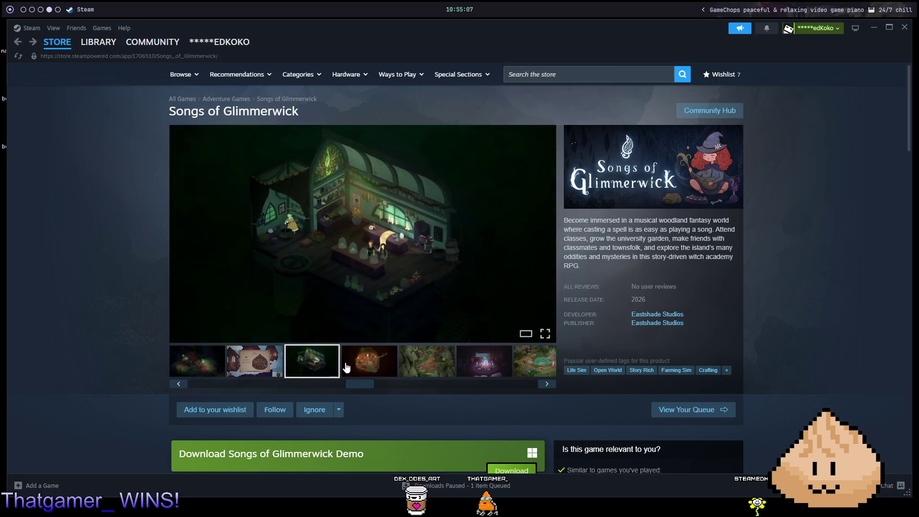
click(368, 363)
click(431, 362)
click(458, 366)
click(533, 361)
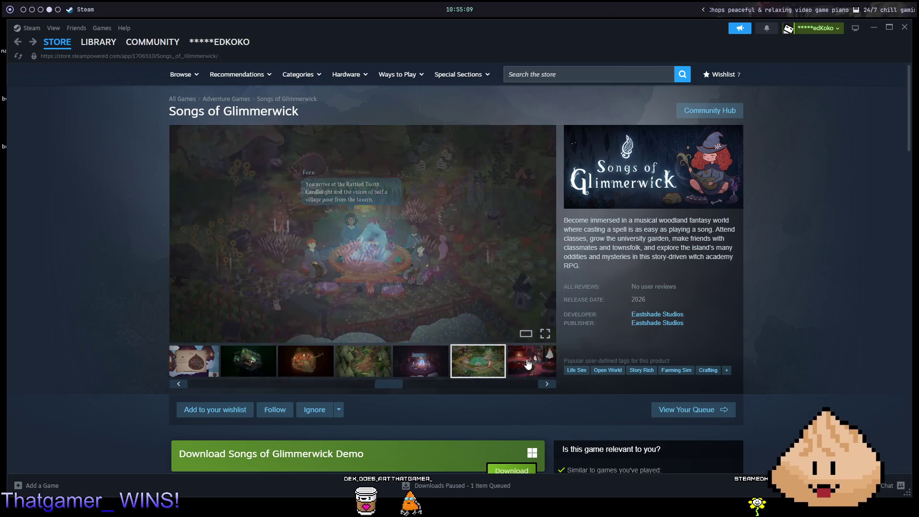
click(275, 371)
click(312, 366)
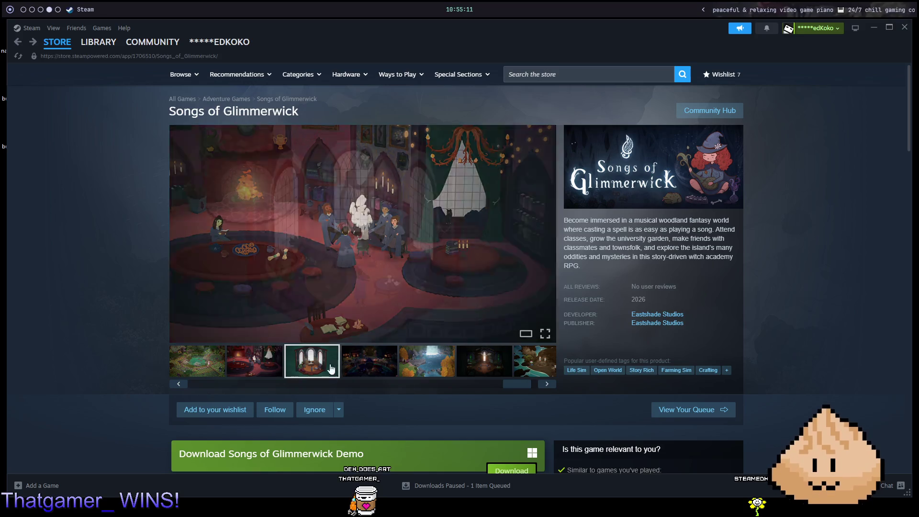
click(349, 369)
click(427, 361)
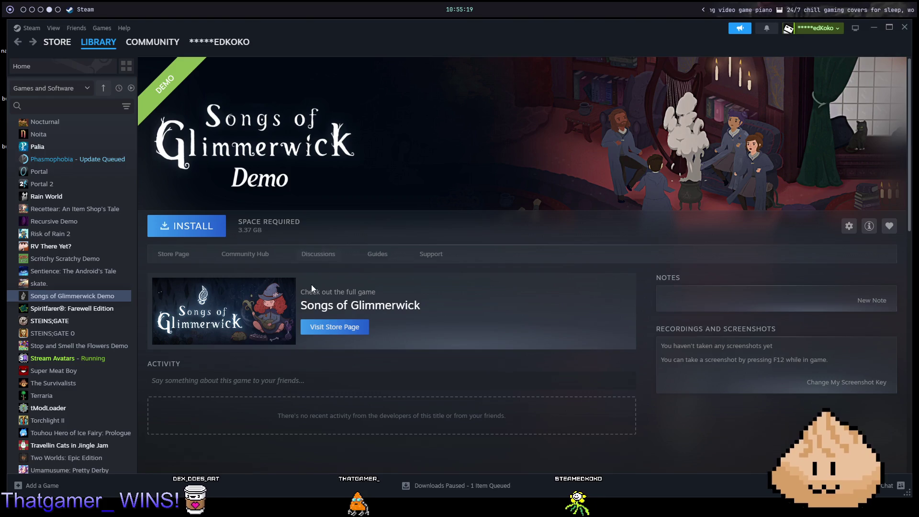
scroll(311, 287, down, 5)
scroll(382, 292, up, 5)
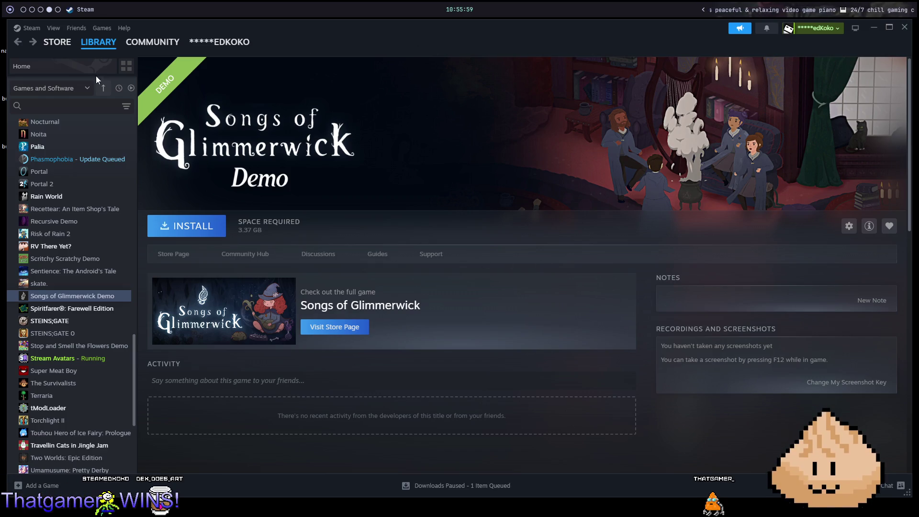
scroll(59, 273, up, 3)
scroll(57, 273, up, 6)
scroll(52, 263, up, 5)
click(57, 269)
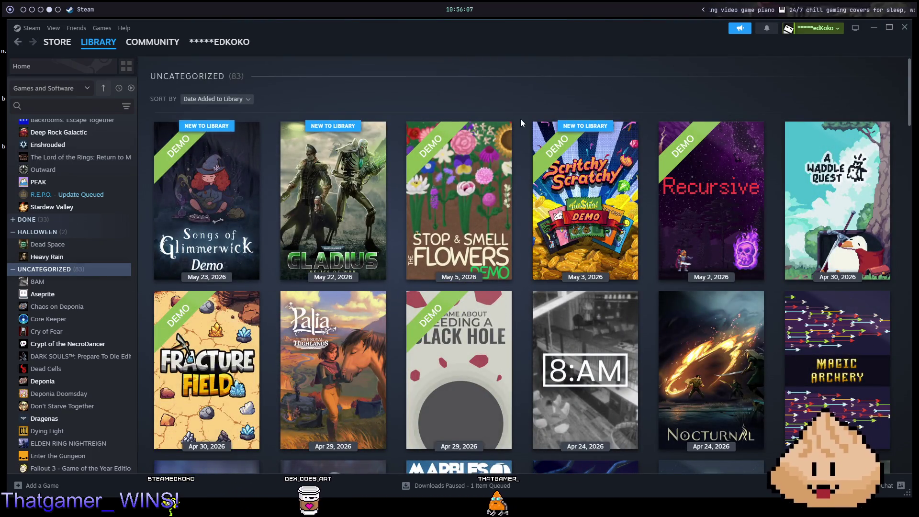
- Open Palia's library page from the Uncategorized grid, then go to its store page
scroll(732, 182, down, 4)
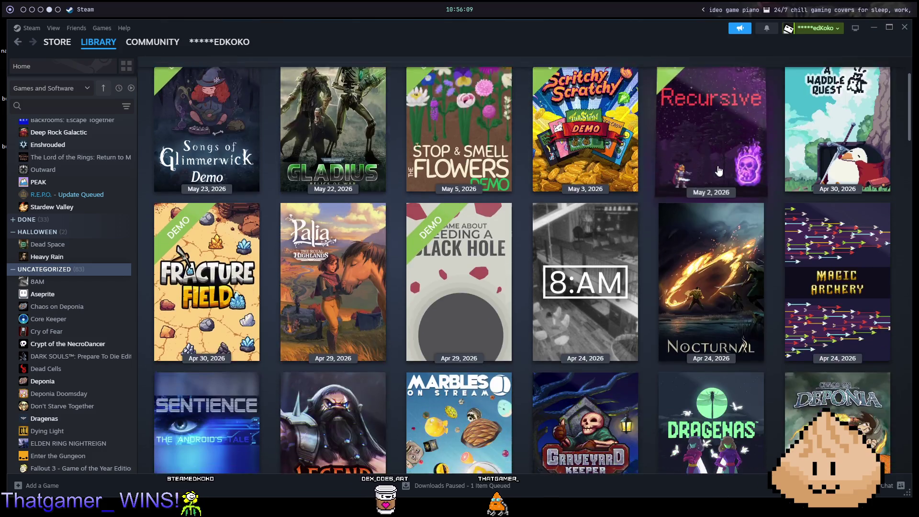
scroll(739, 191, up, 4)
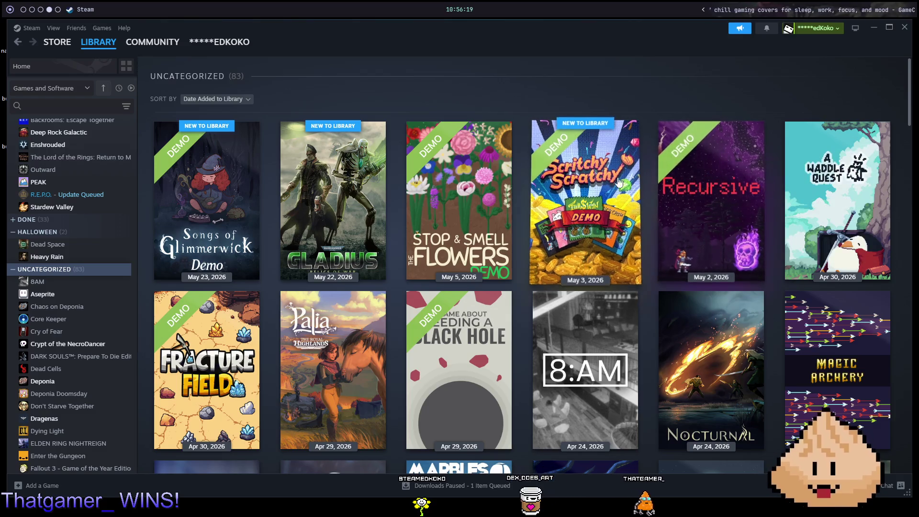
scroll(460, 91, down, 2)
scroll(538, 78, up, 2)
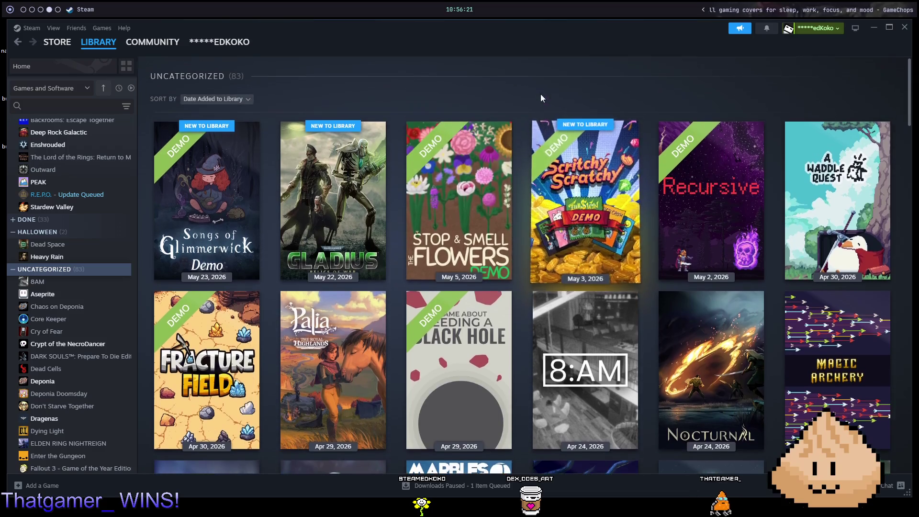
mouse_move(370, 353)
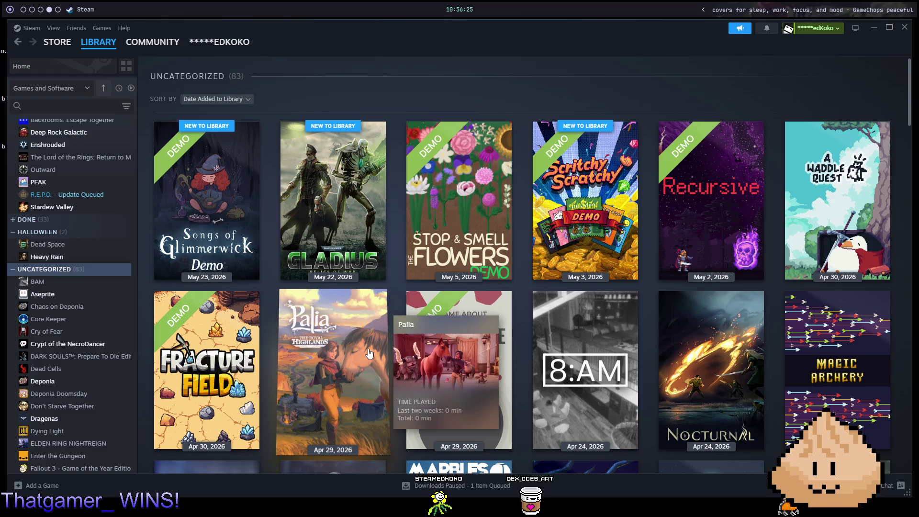
click(370, 353)
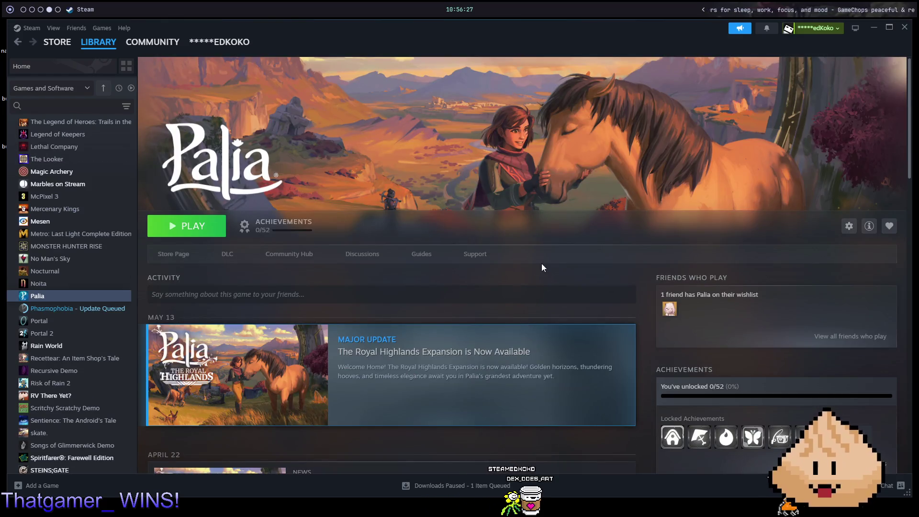
scroll(541, 261, down, 5)
scroll(529, 230, up, 5)
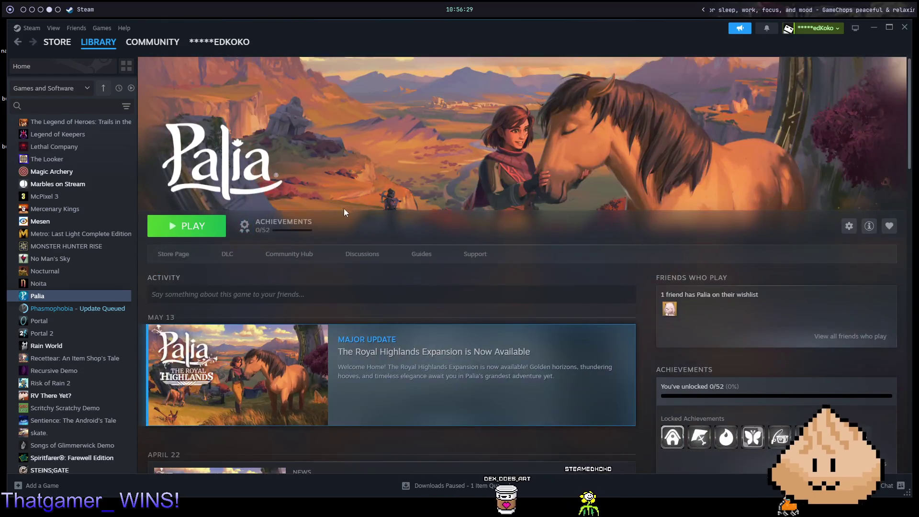
click(184, 254)
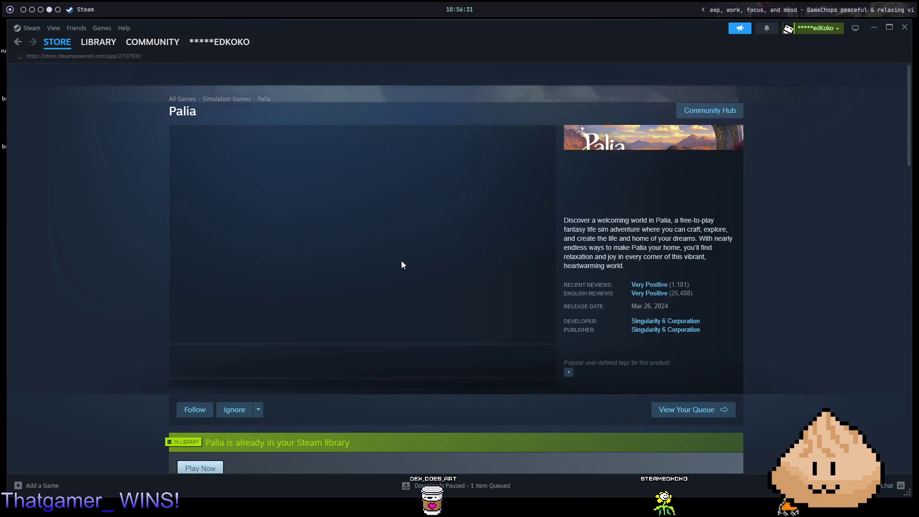
- Play Palia's trailer full screen to its Available Now card, then exit full screen
scroll(431, 158, down, 2)
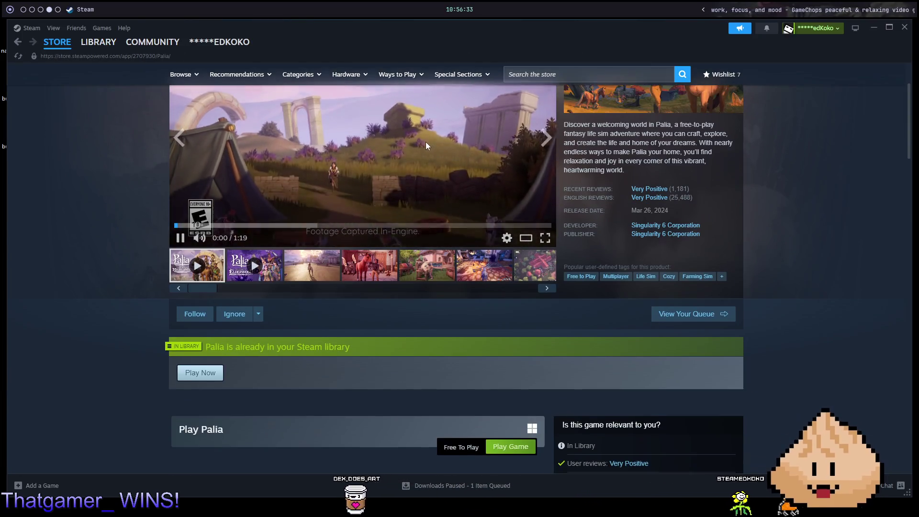
scroll(426, 145, down, 4)
scroll(445, 163, up, 6)
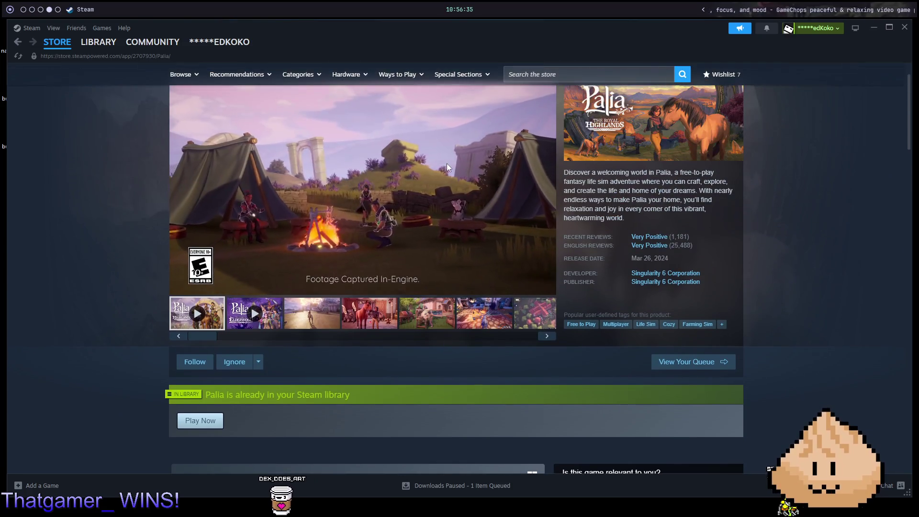
scroll(448, 167, up, 1)
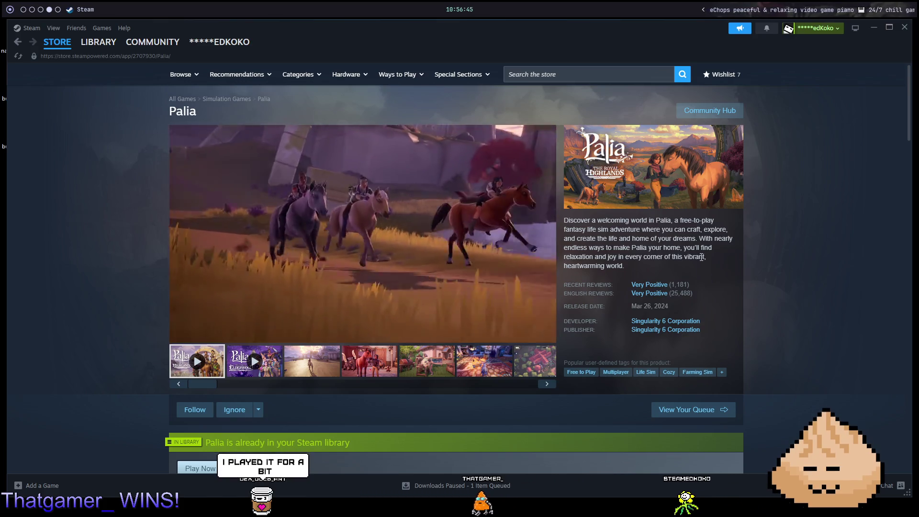
click(548, 334)
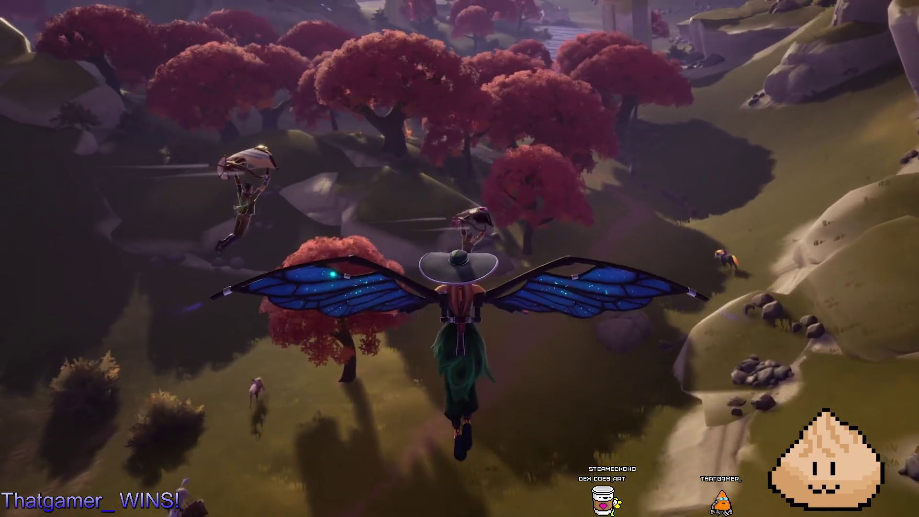
mouse_move(694, 211)
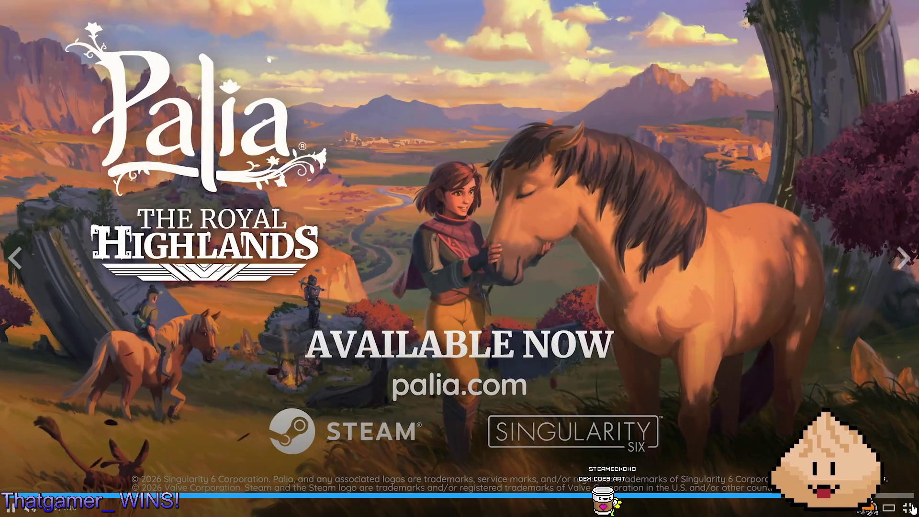
click(911, 508)
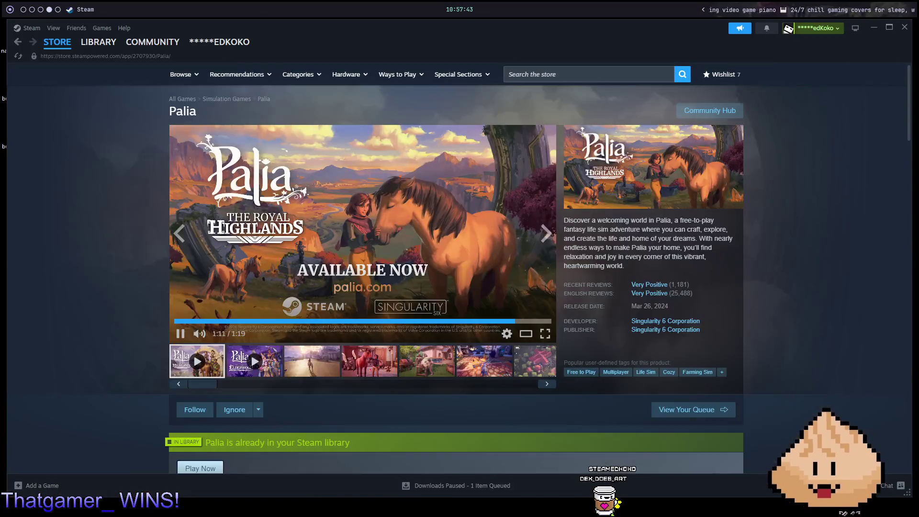
click(548, 73)
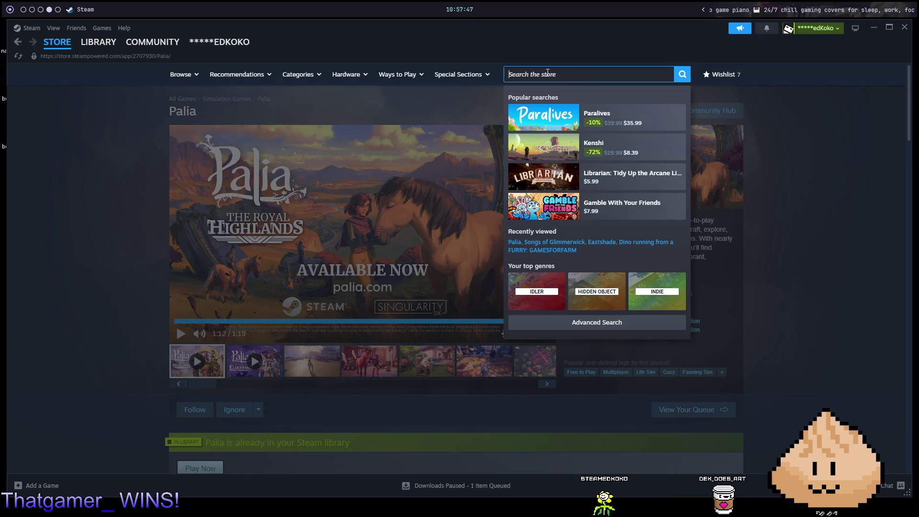
- Open the Evoland store page from search and view the second and Kefka battle screenshots
text(evoland)
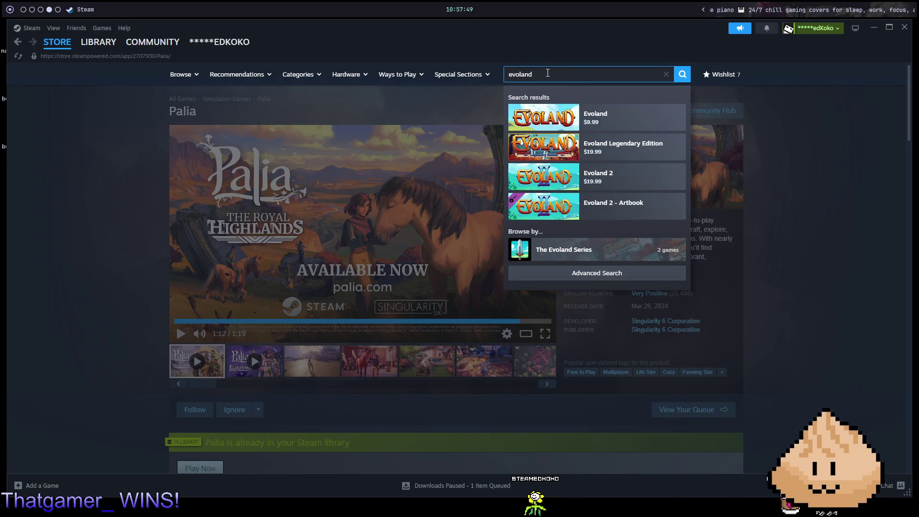
click(633, 119)
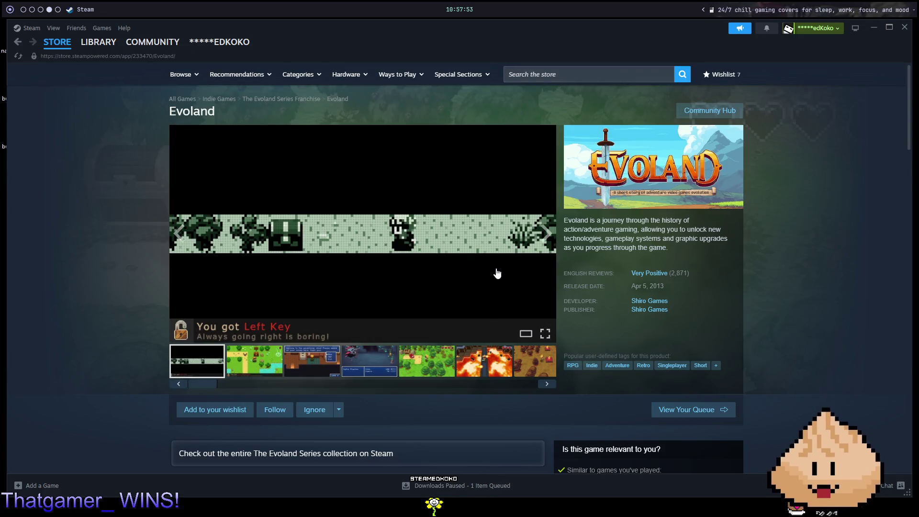
click(263, 363)
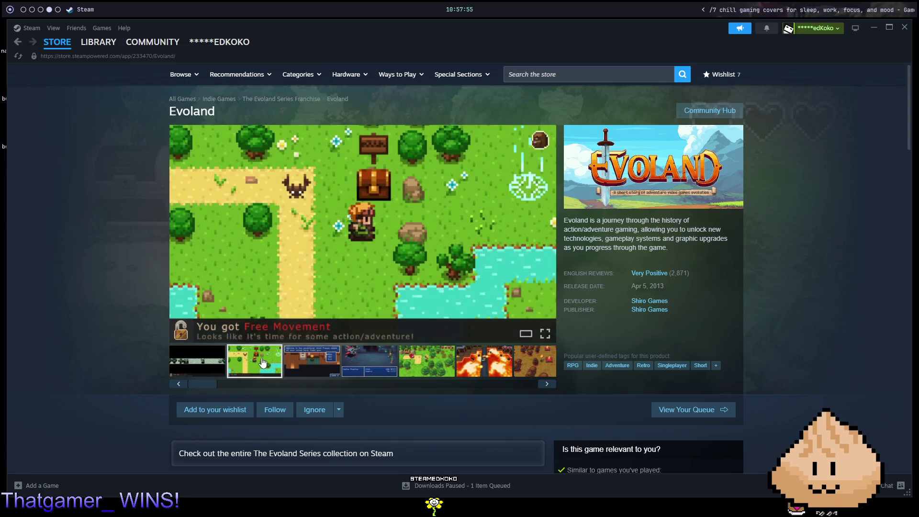
click(302, 369)
click(369, 365)
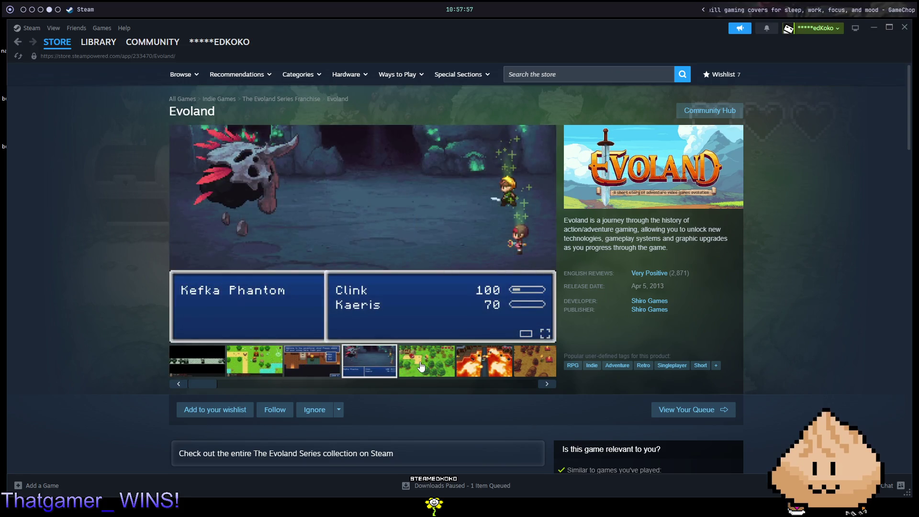
- View the forest and lava screenshots, then play the Evoland trailer full screen
click(431, 367)
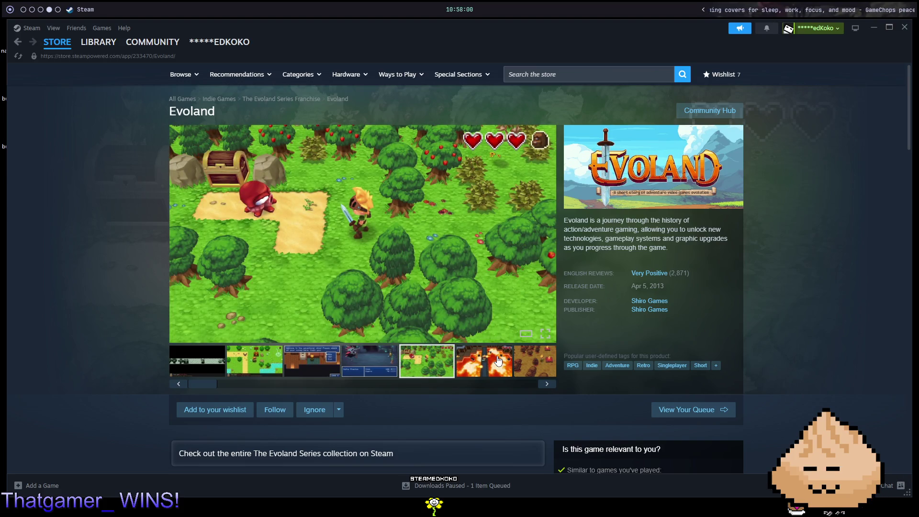
click(498, 360)
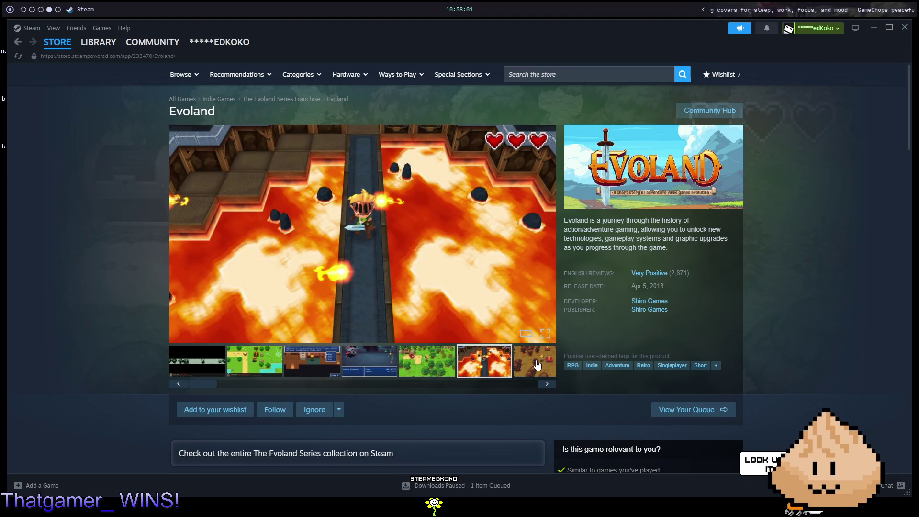
click(537, 365)
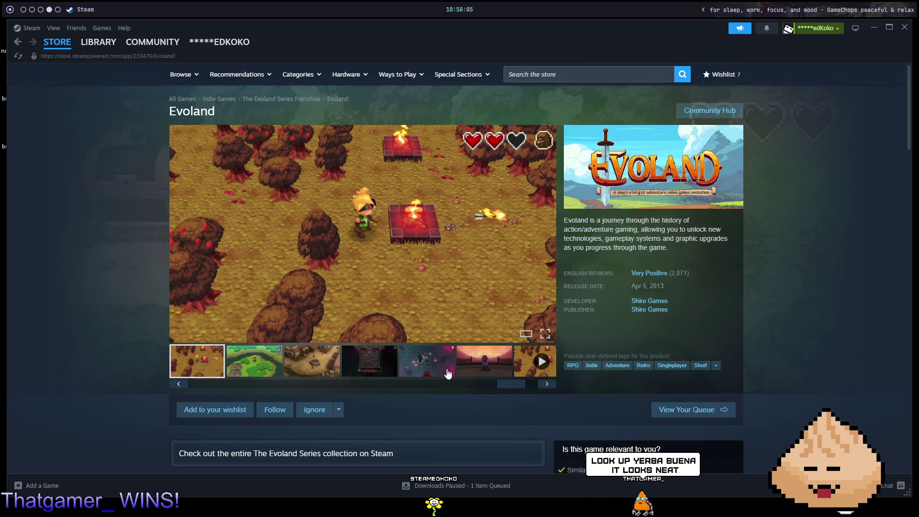
click(528, 368)
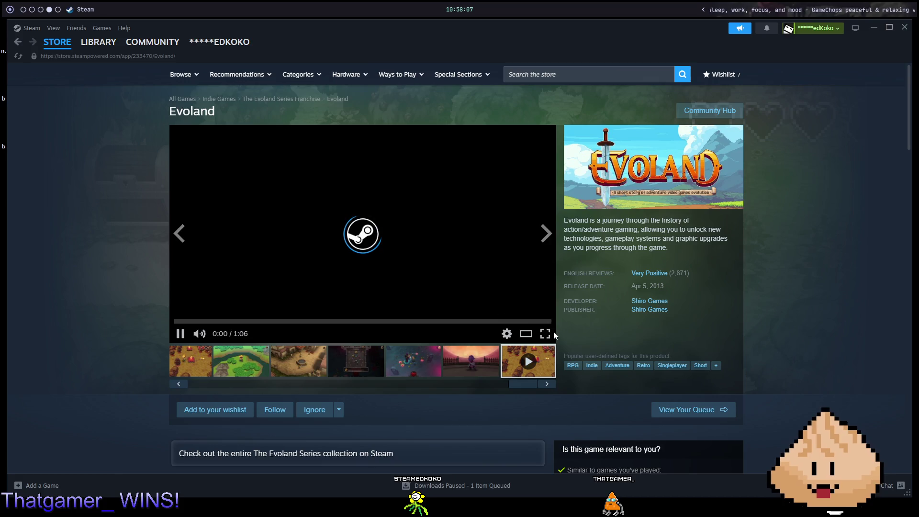
click(545, 333)
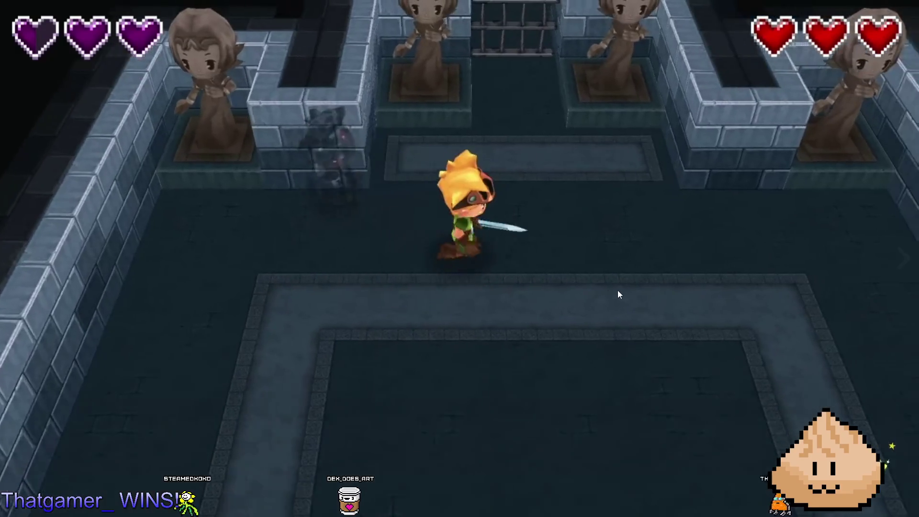
- Watch the Evoland trailer to its evoland.shirogames.com end card, then exit full screen
mouse_move(617, 291)
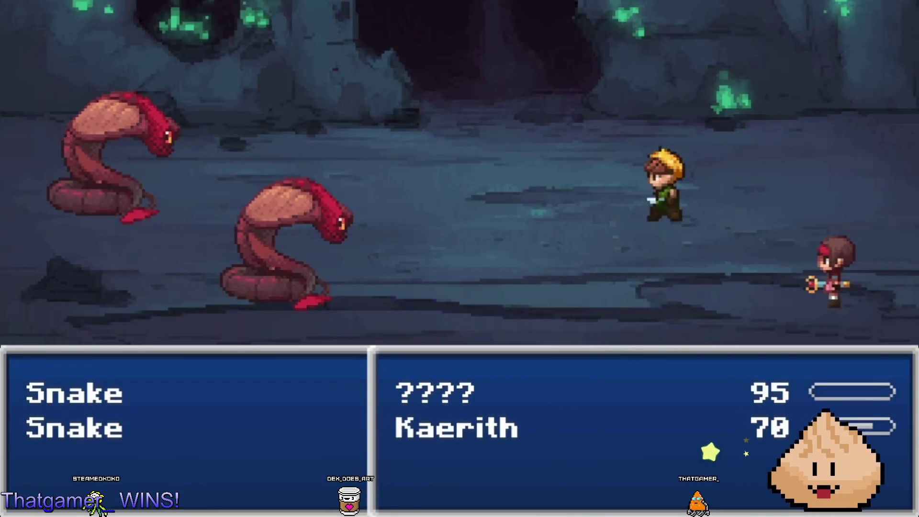
mouse_move(602, 263)
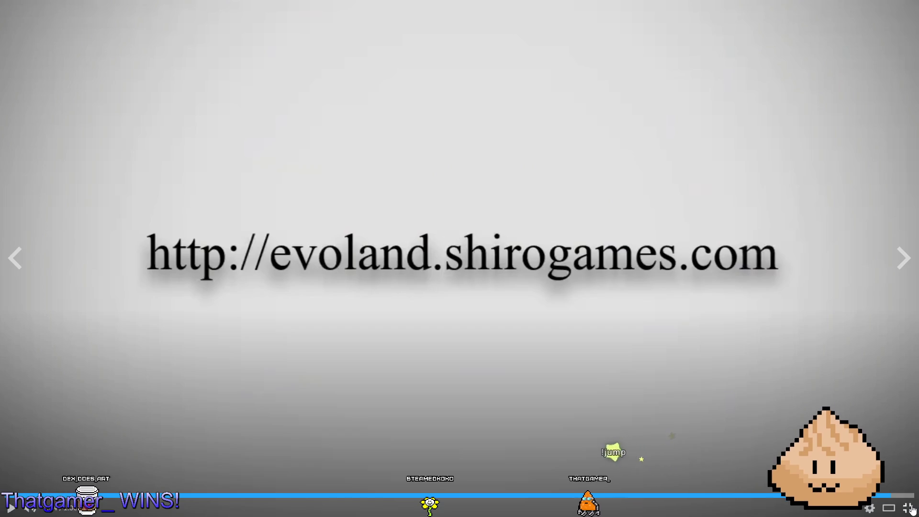
click(911, 508)
- Search for Evoland 2, open its store page and watch the trailer full screen
click(603, 72)
text(ev)
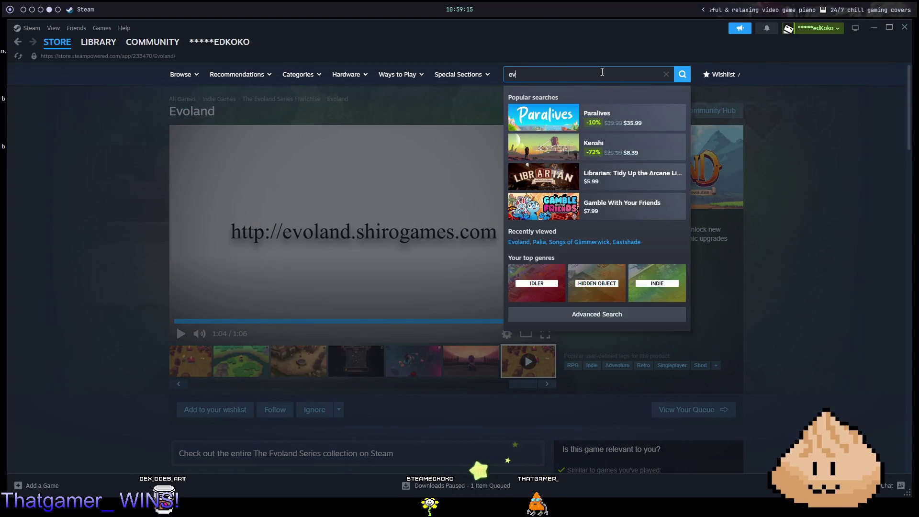
text(oland 2)
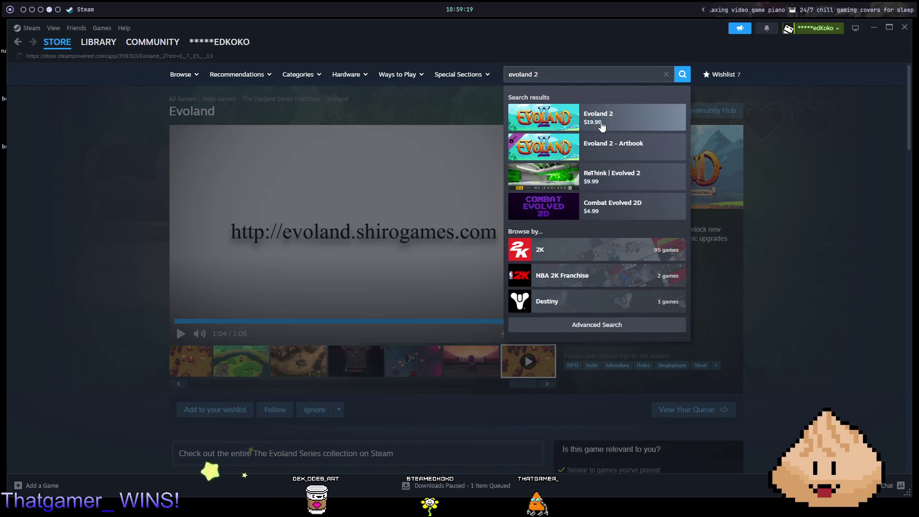
click(602, 125)
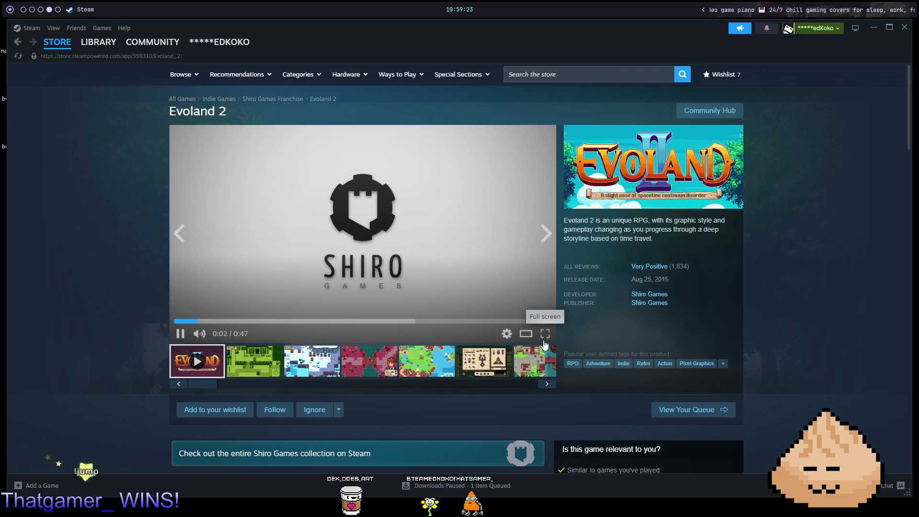
click(544, 341)
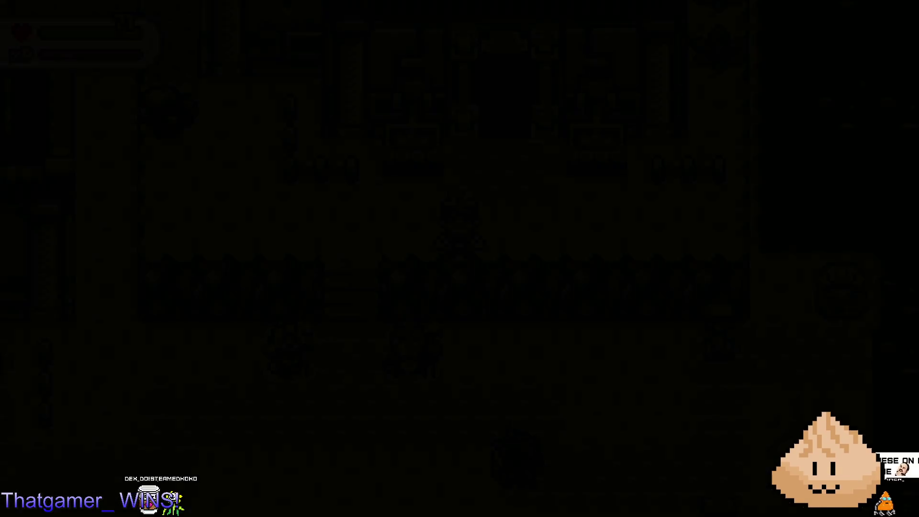
key(Escape)
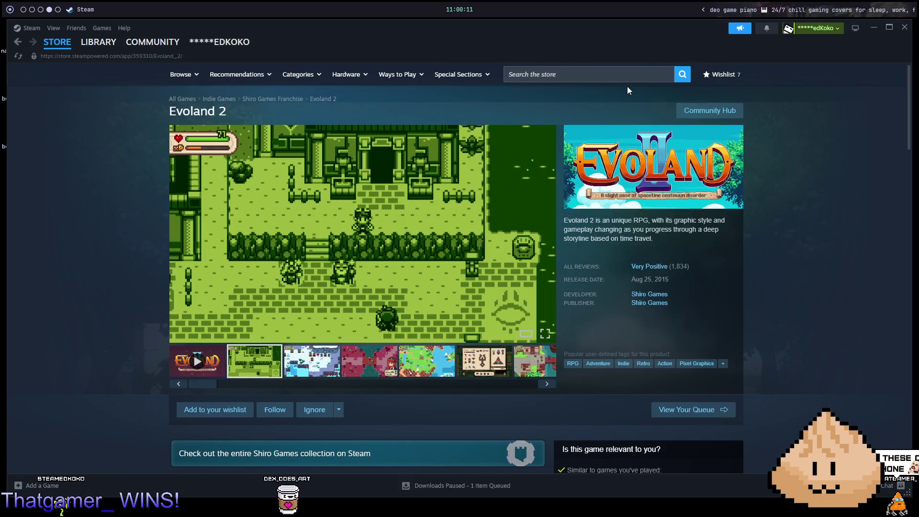
click(620, 77)
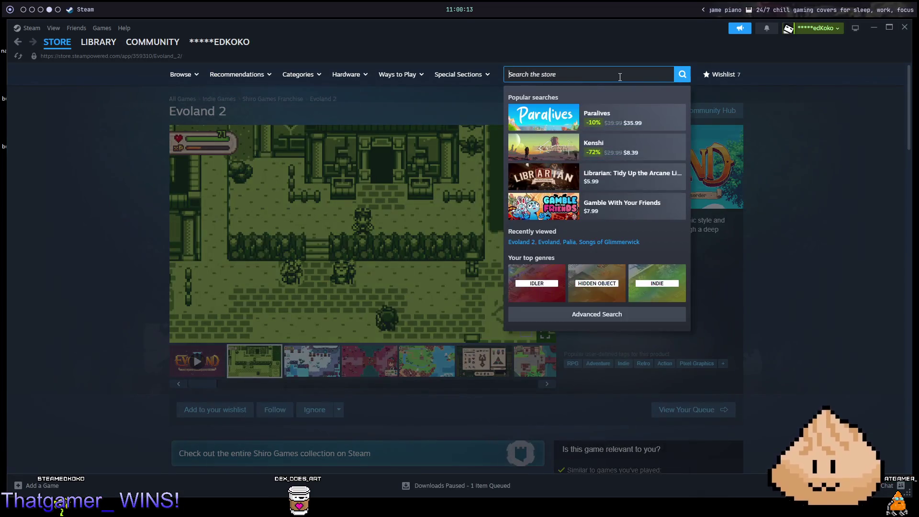
- Open the Yerba Buena store page, skip its trailer near the end, and play it full screen
text(yerbia)
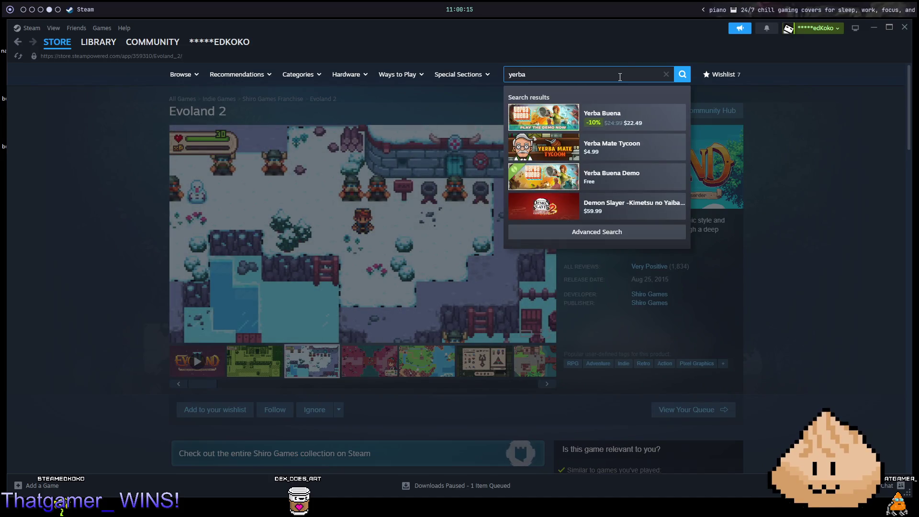
click(646, 126)
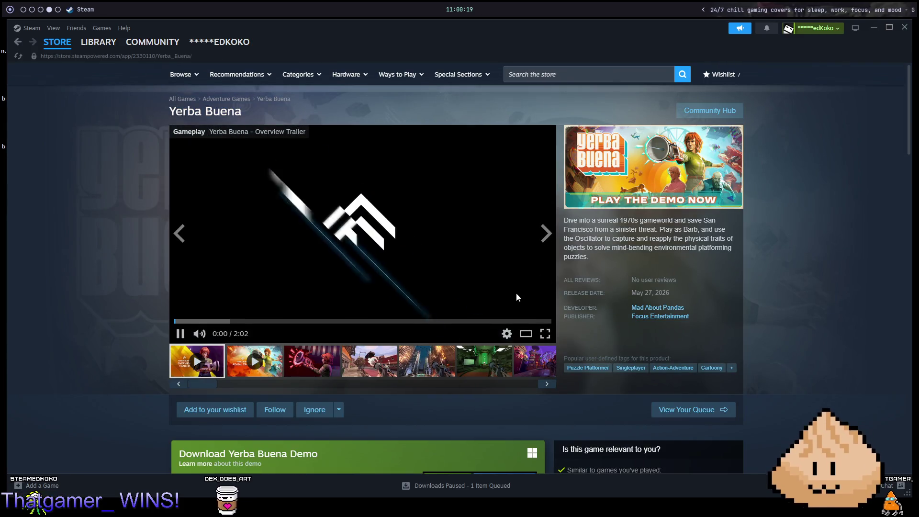
click(527, 321)
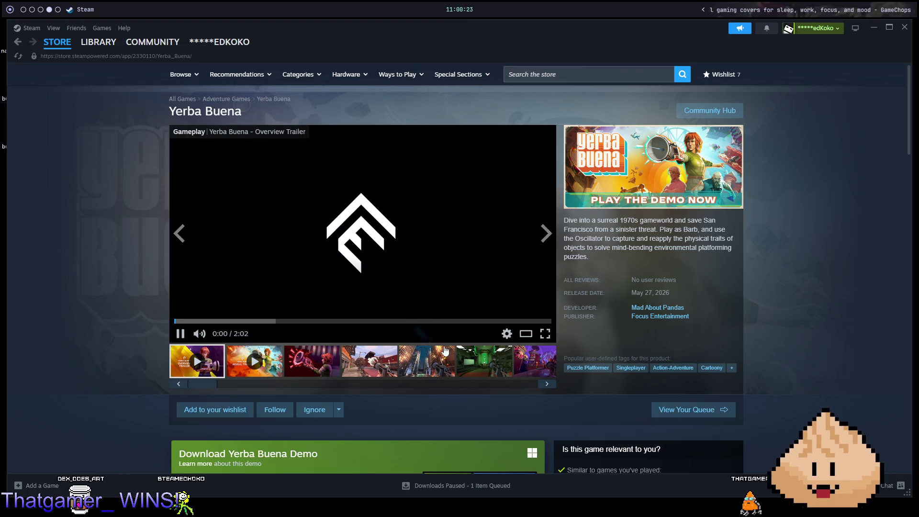
click(545, 334)
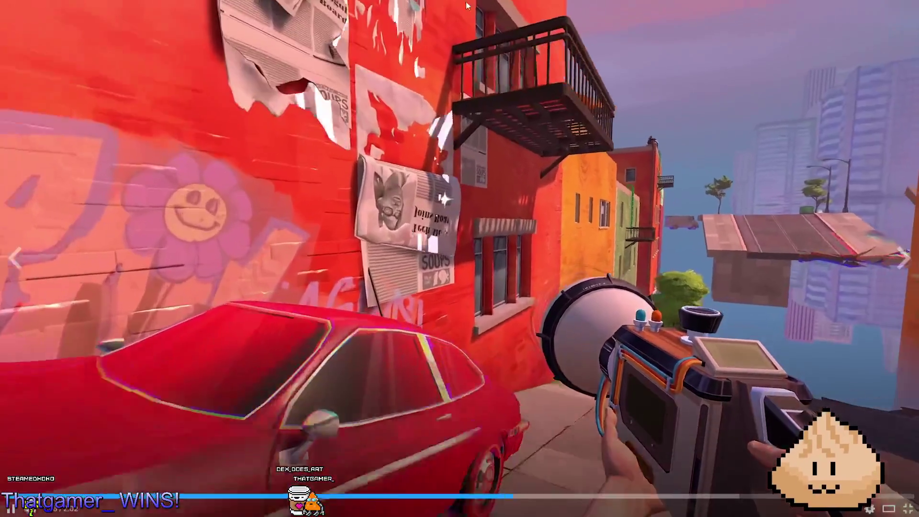
- Pause and resume the Oscillator trailer, rewind near the start, then exit full screen
click(373, 89)
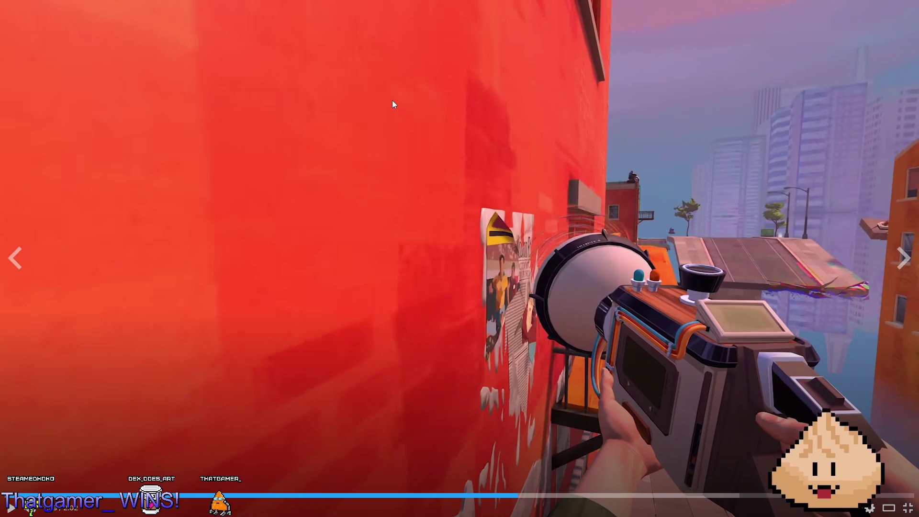
click(542, 98)
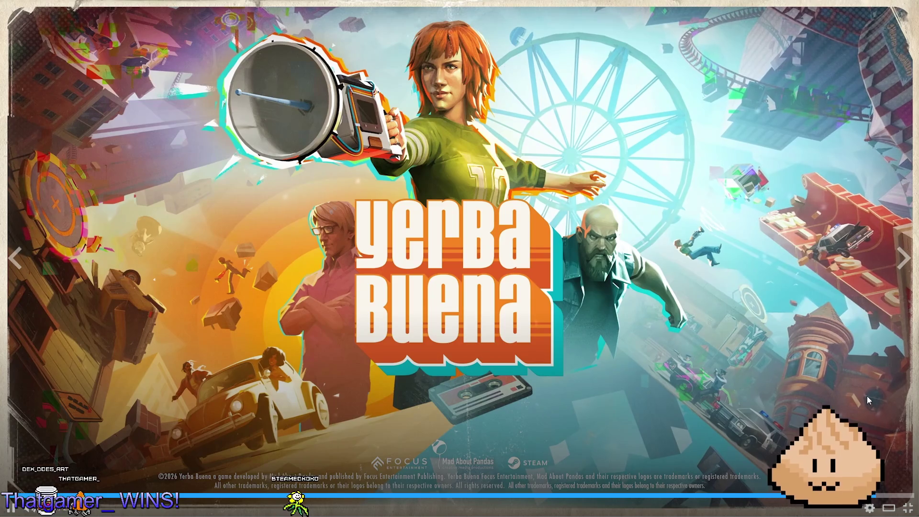
click(910, 511)
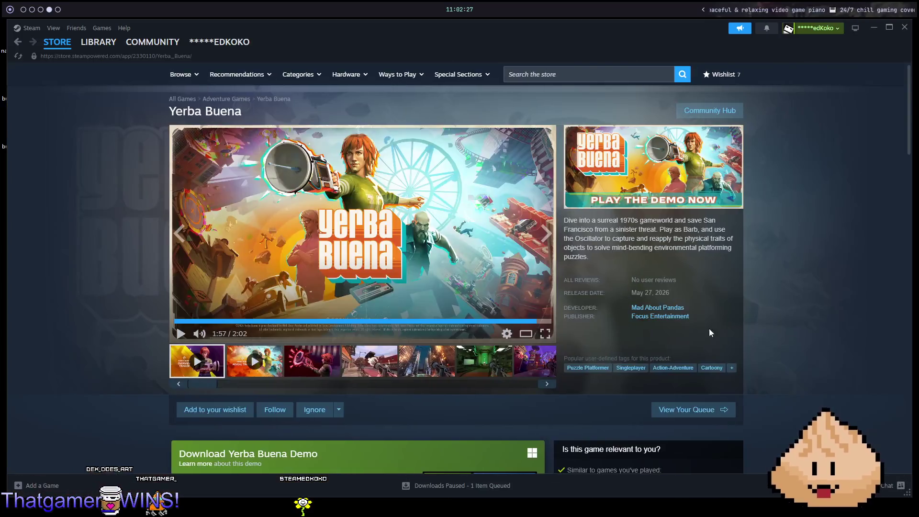
click(545, 334)
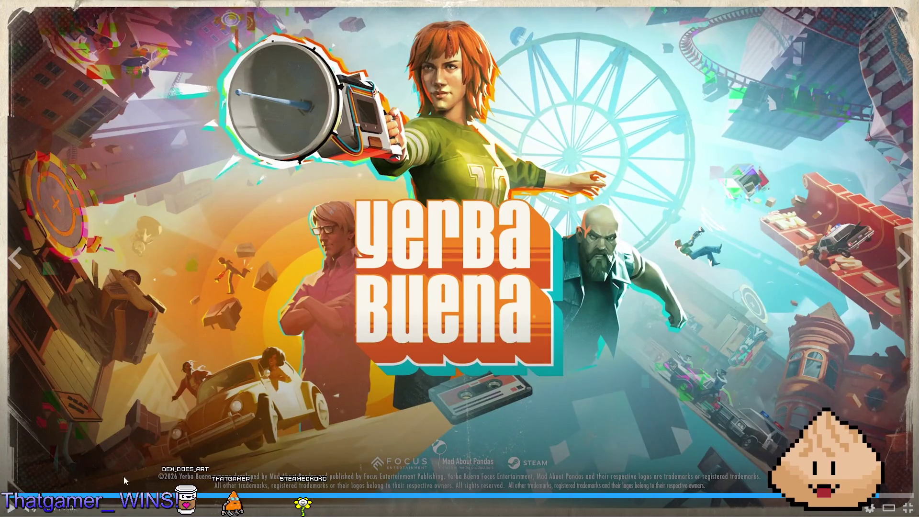
click(63, 496)
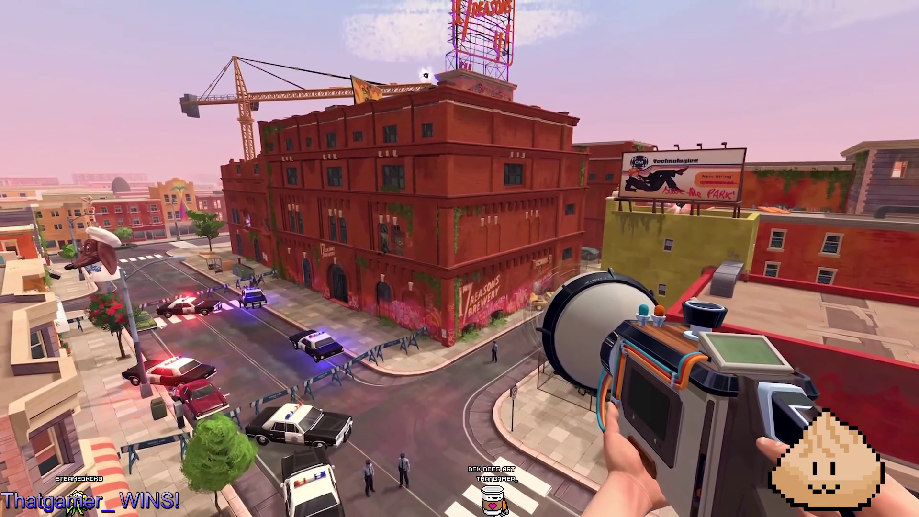
mouse_move(715, 145)
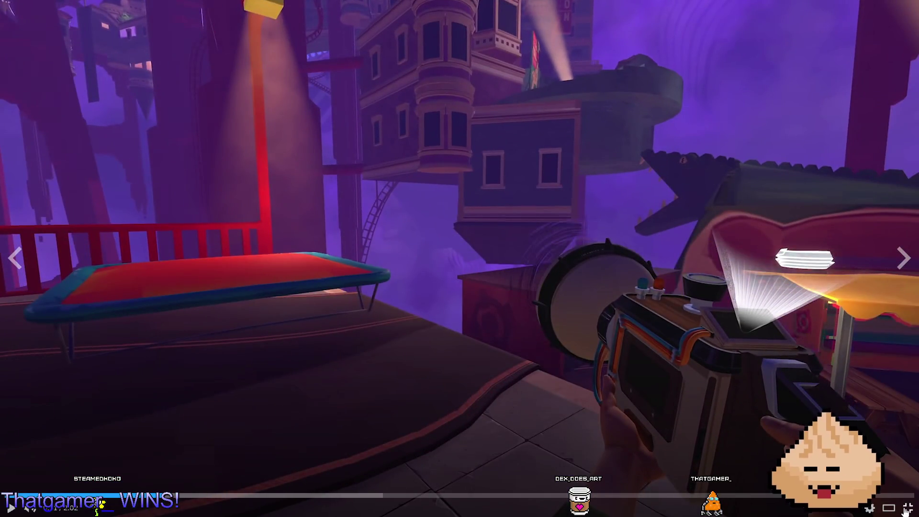
click(906, 511)
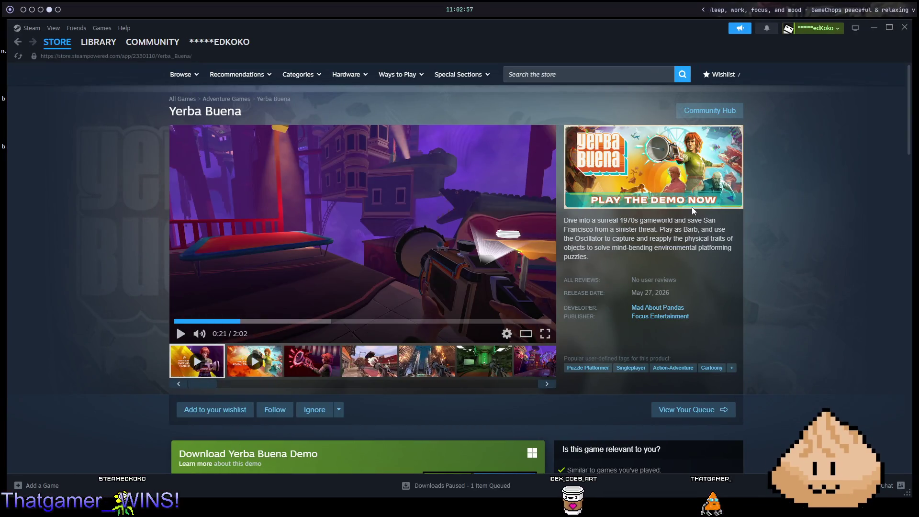
- Search 'kingdom new lands' and play the Kingdom: New Lands trailer full screen
click(548, 80)
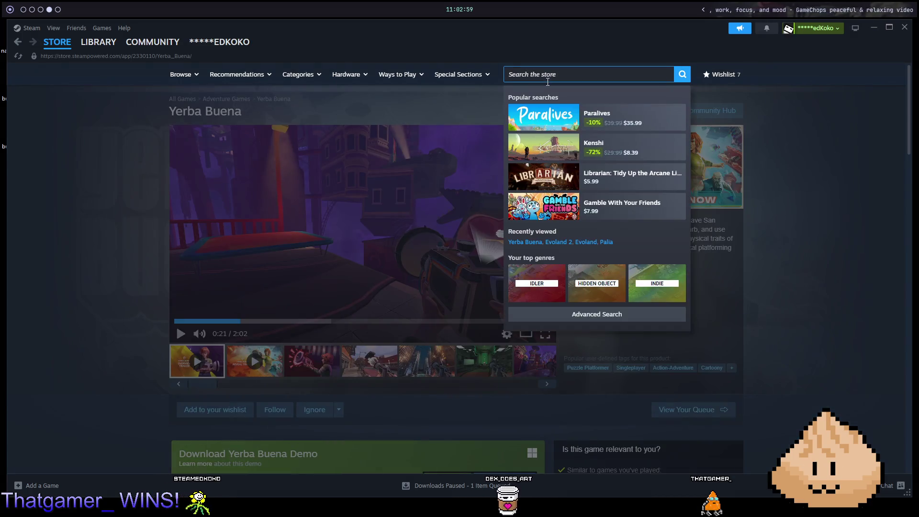
text(kngdom new la)
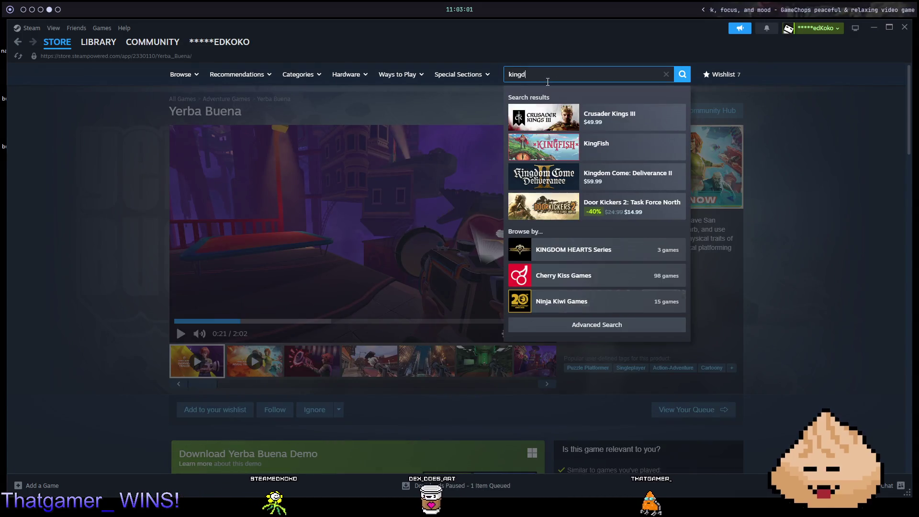
text(nds)
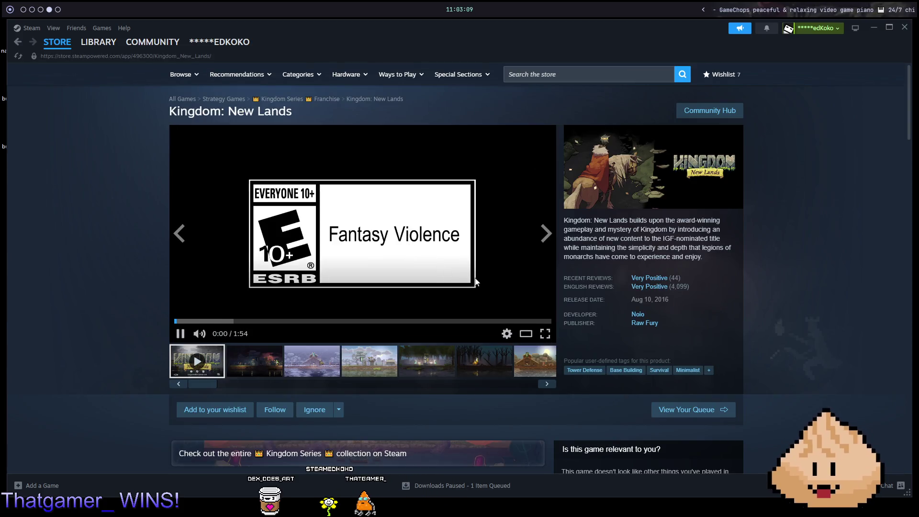
click(545, 334)
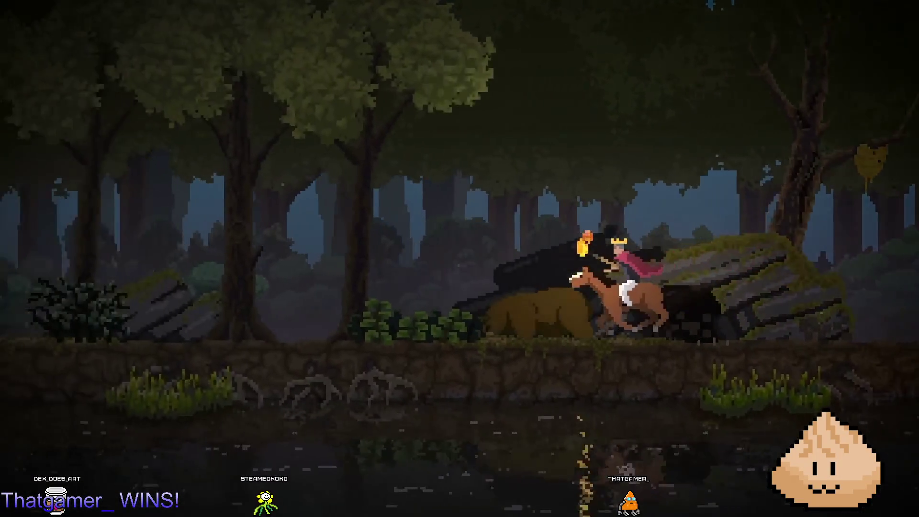
- Pause and resume the Kingdom: New Lands trailer, then exit full screen at 1:43 of 1:54
click(751, 162)
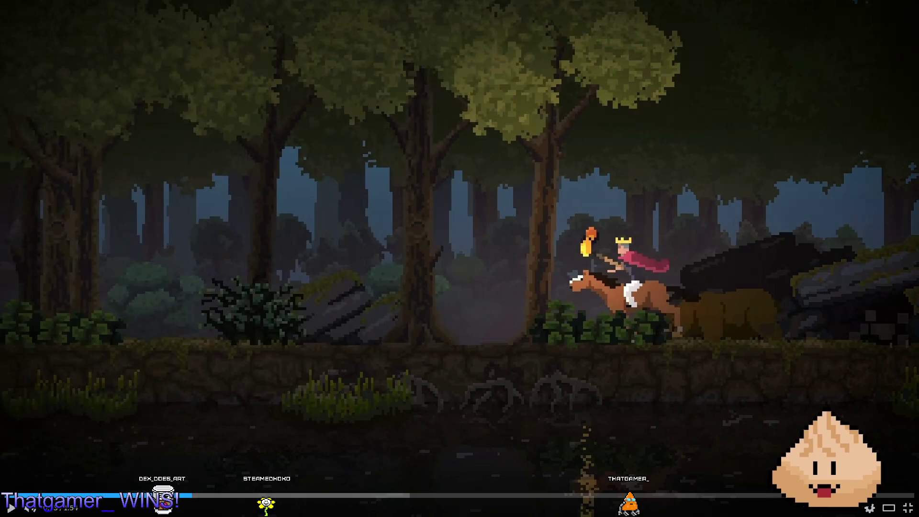
click(821, 97)
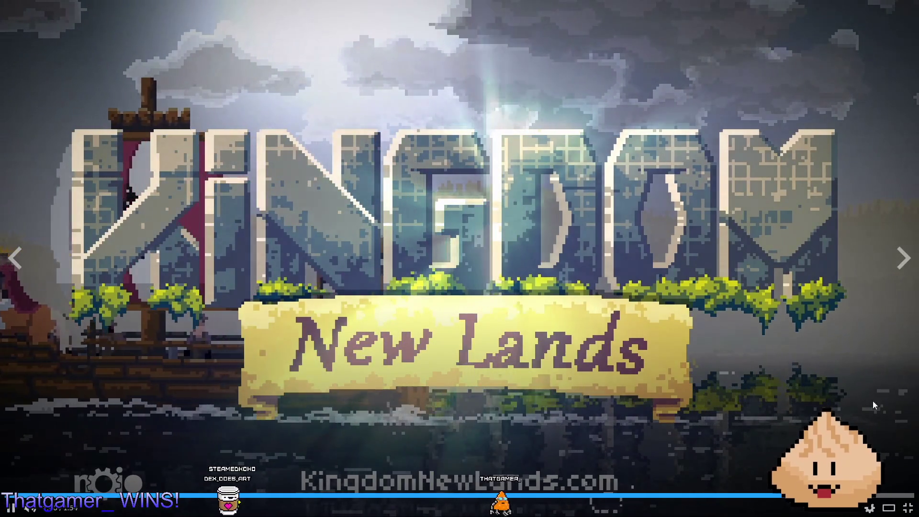
click(908, 509)
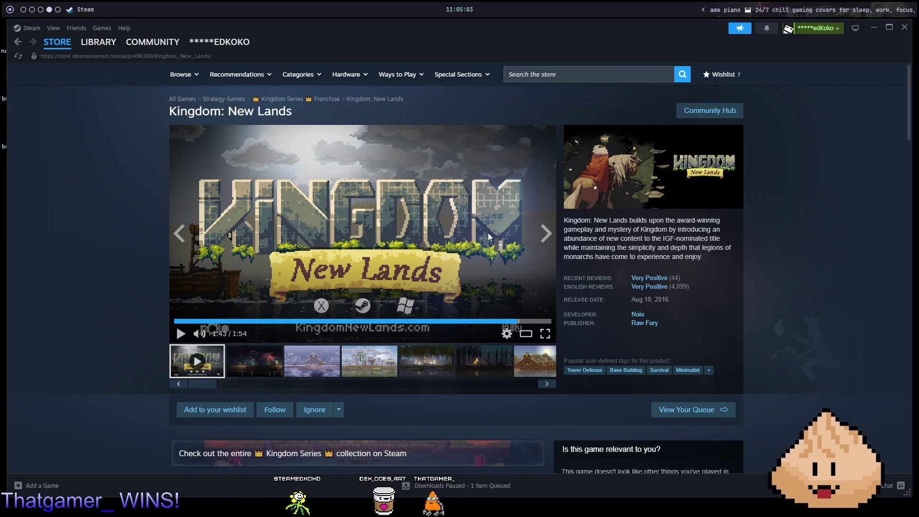
- Browse forward and back through the Kingdom: New Lands screenshots and trailer in the media strip
click(255, 361)
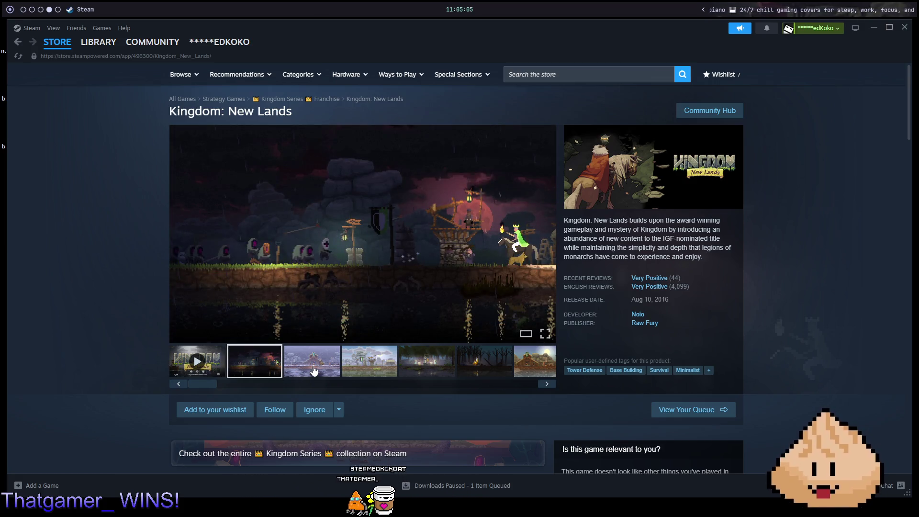
click(313, 371)
click(370, 366)
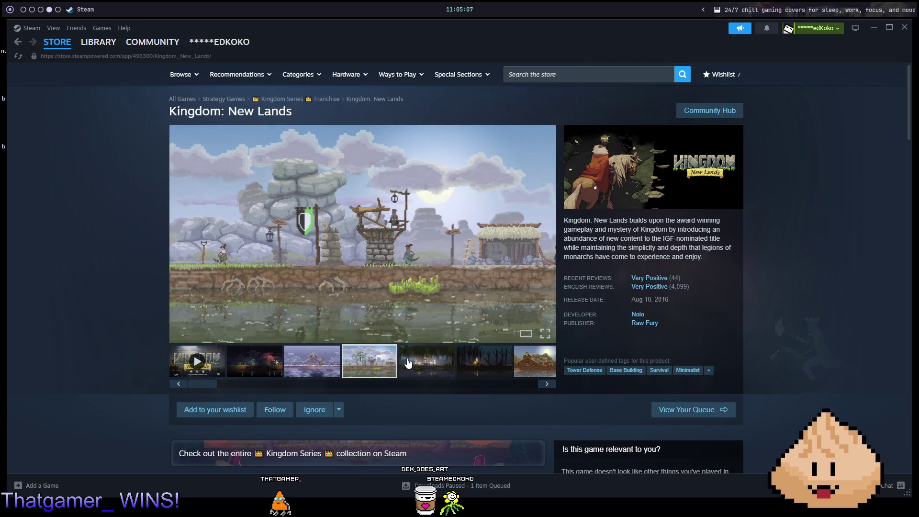
click(408, 364)
click(495, 363)
click(471, 363)
click(418, 362)
click(357, 363)
click(299, 366)
click(241, 363)
click(191, 364)
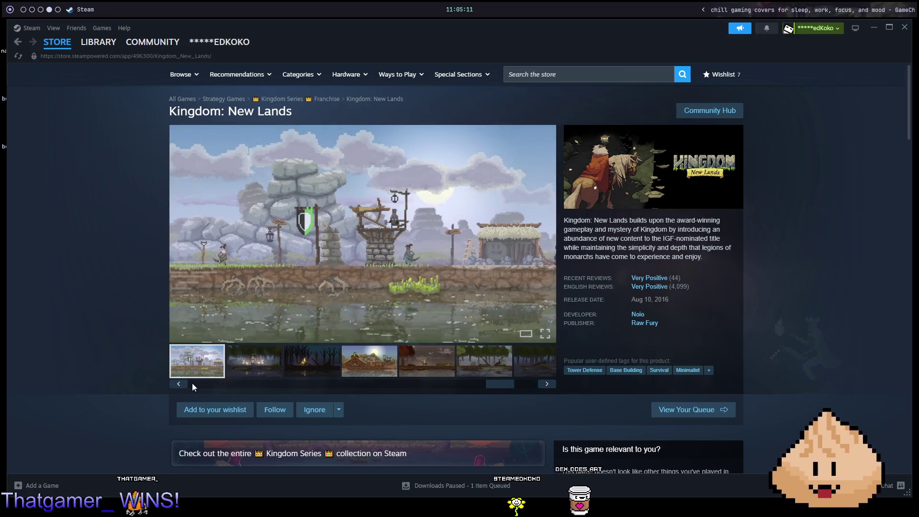
click(179, 383)
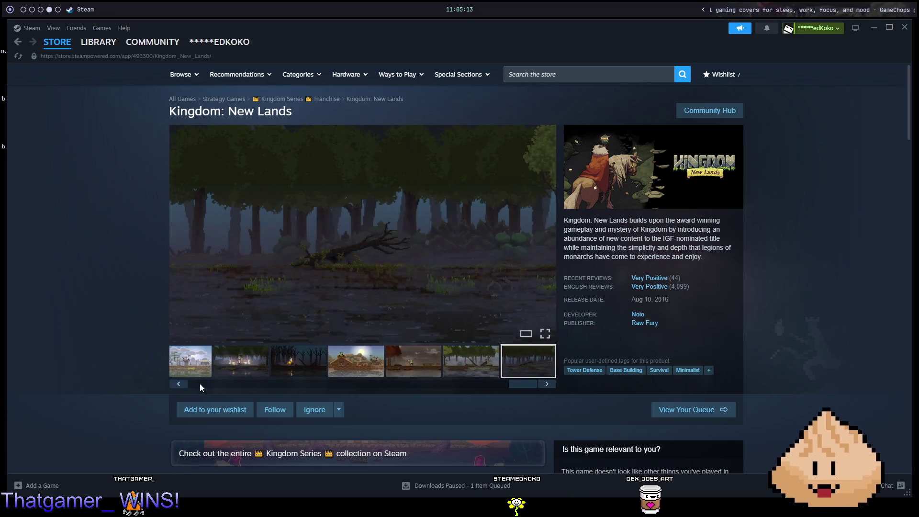
click(545, 386)
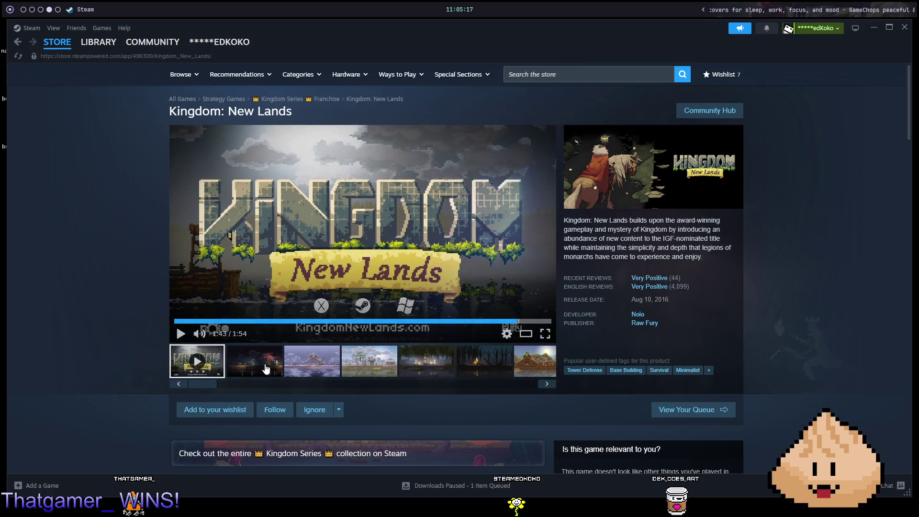
click(250, 369)
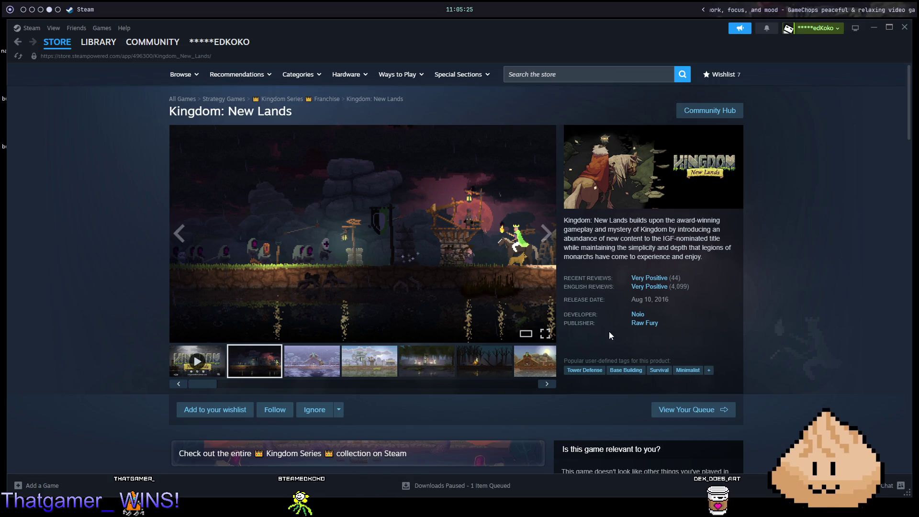
- Add Kingdom: New Lands to the wishlist, bringing the wishlist count to 8
scroll(786, 256, down, 4)
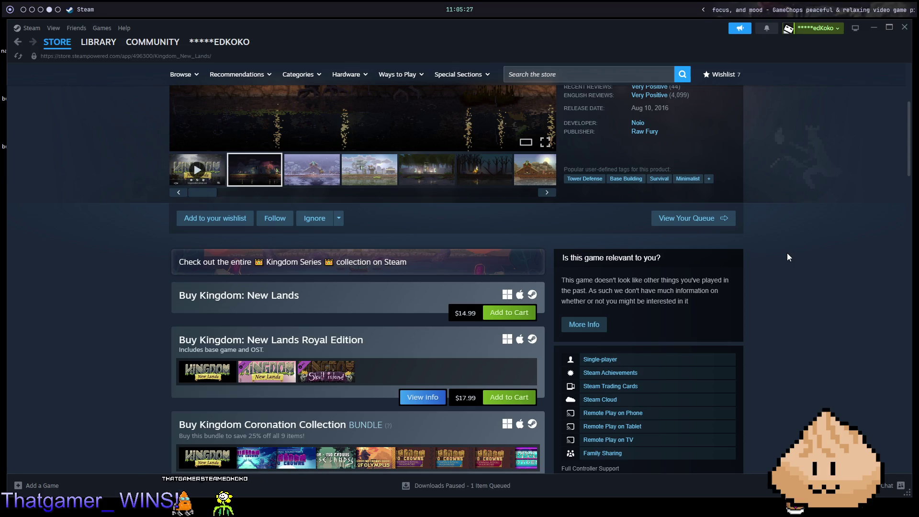
scroll(788, 257, up, 4)
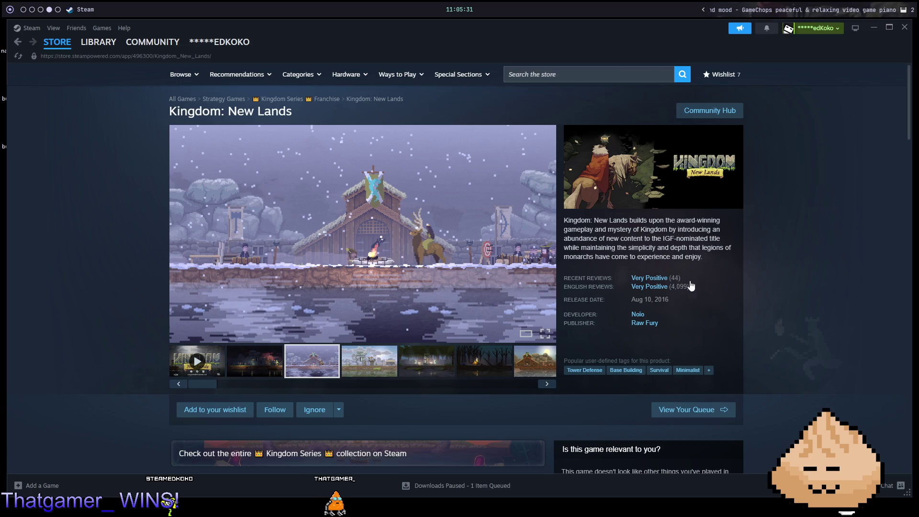
click(215, 410)
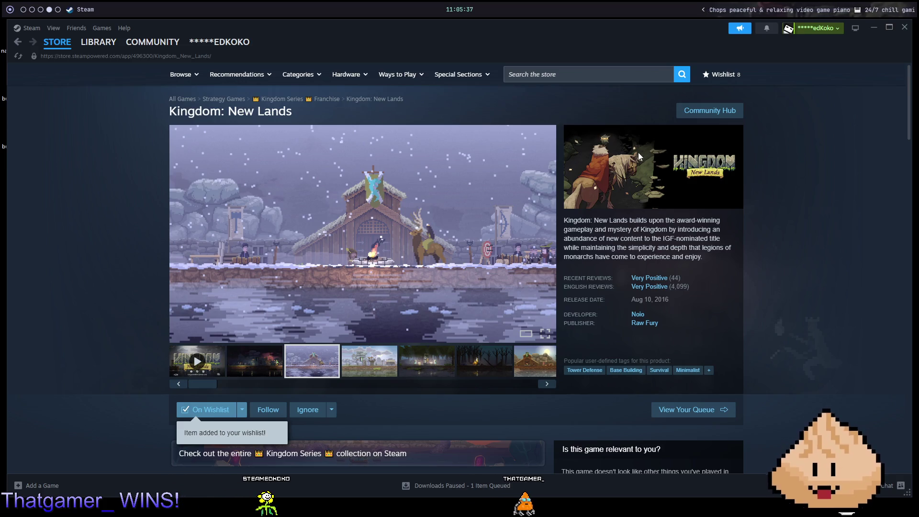
scroll(639, 158, down, 2)
scroll(638, 259, up, 1)
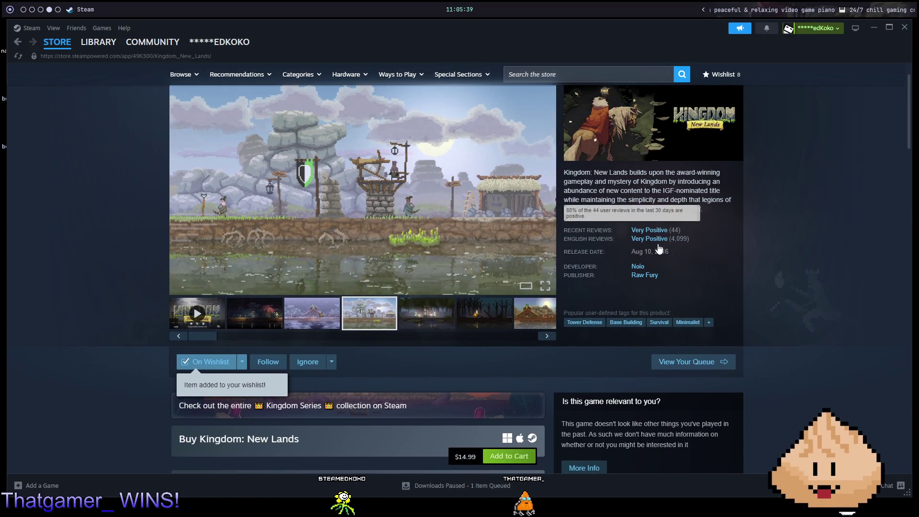
- Scroll through the Noio Games developer page, briefly revisiting Kingdom: New Lands and returning
click(642, 269)
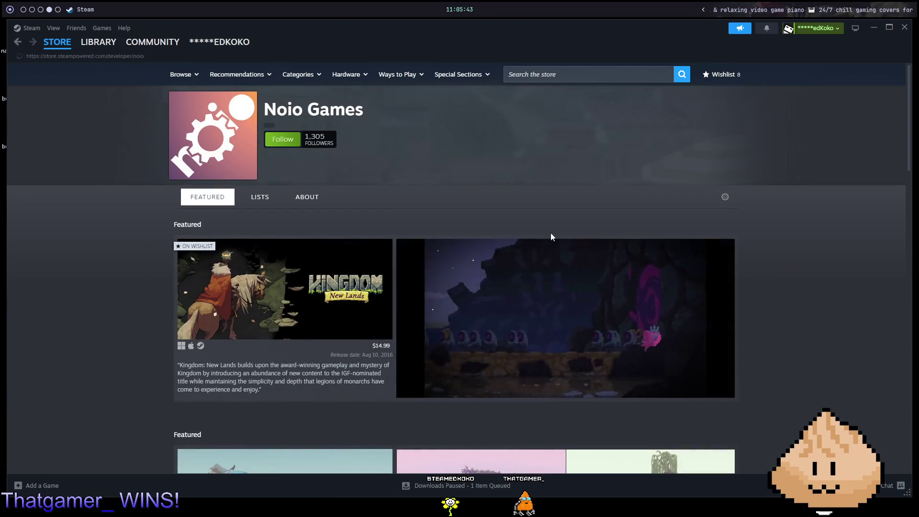
scroll(405, 193, down, 1)
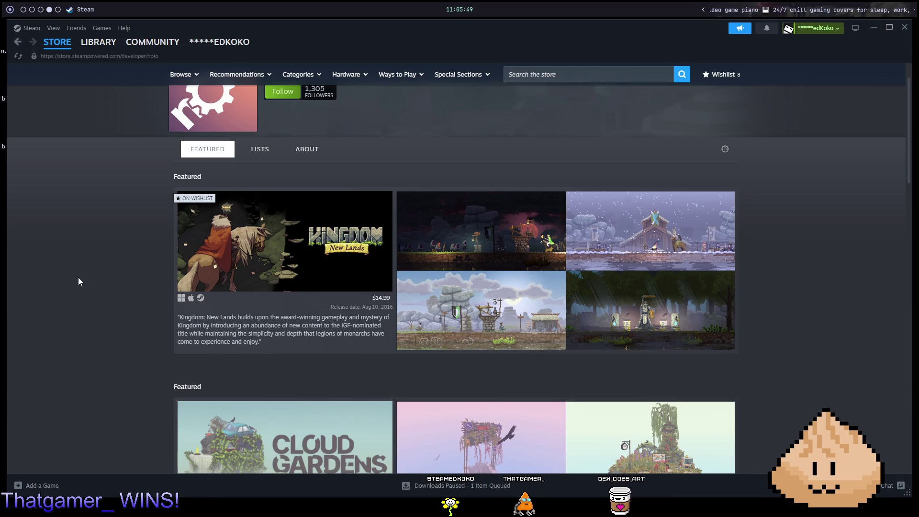
scroll(96, 282, down, 3)
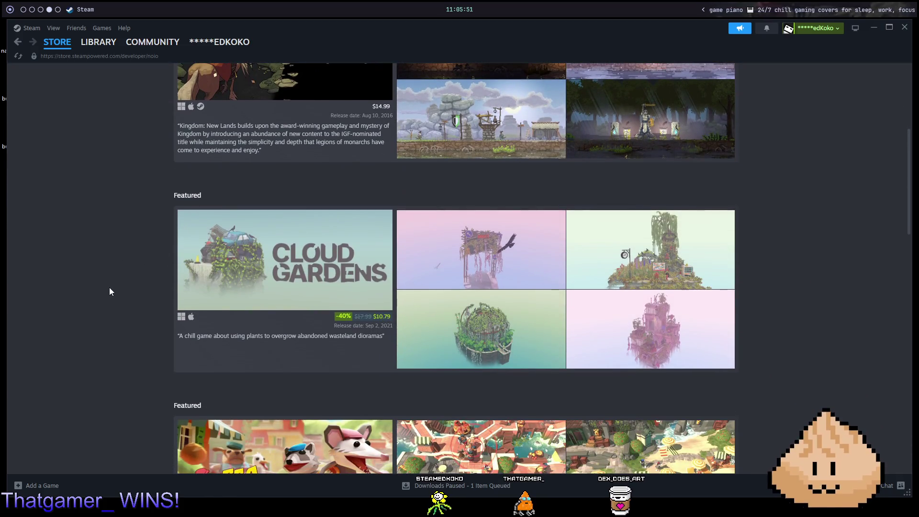
scroll(108, 290, down, 5)
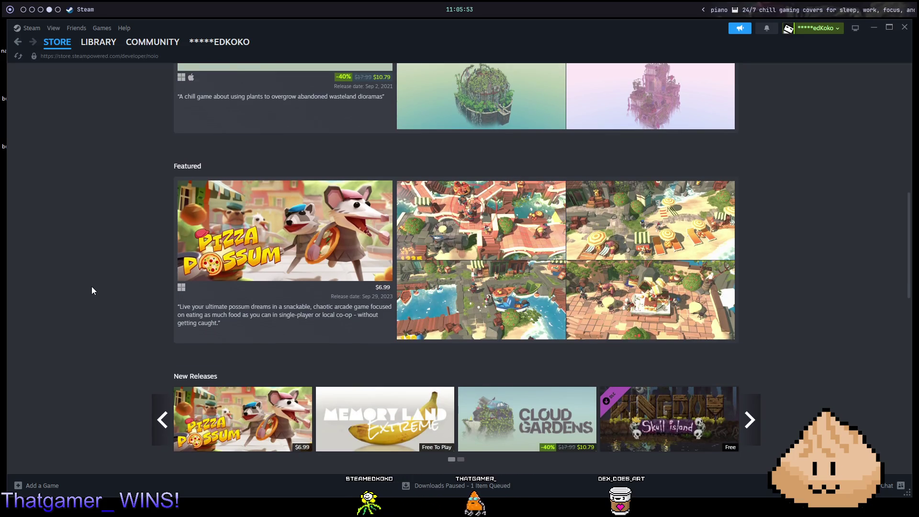
scroll(91, 291, down, 6)
scroll(85, 290, down, 2)
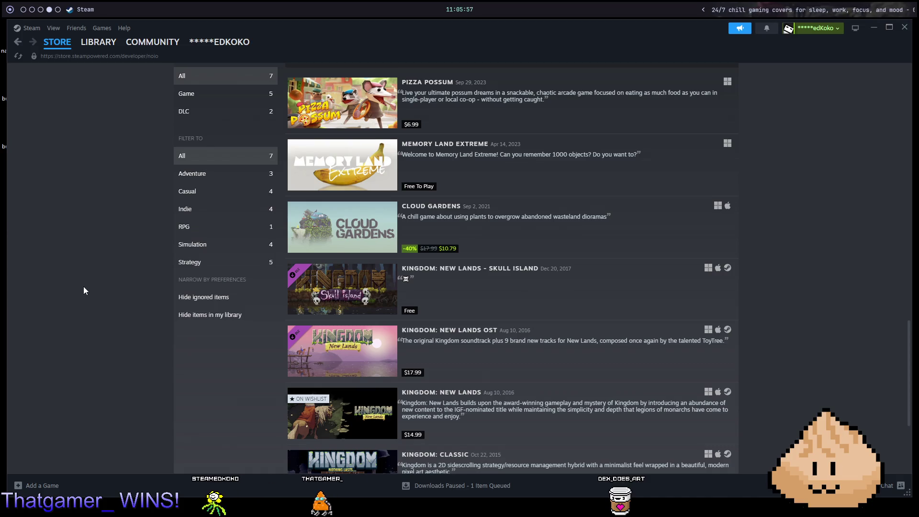
mouse_move(338, 175)
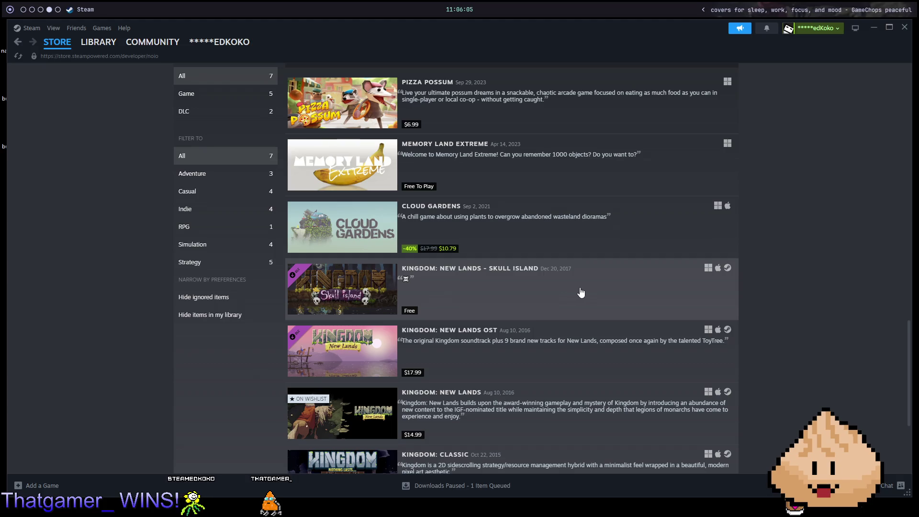
scroll(615, 345, down, 2)
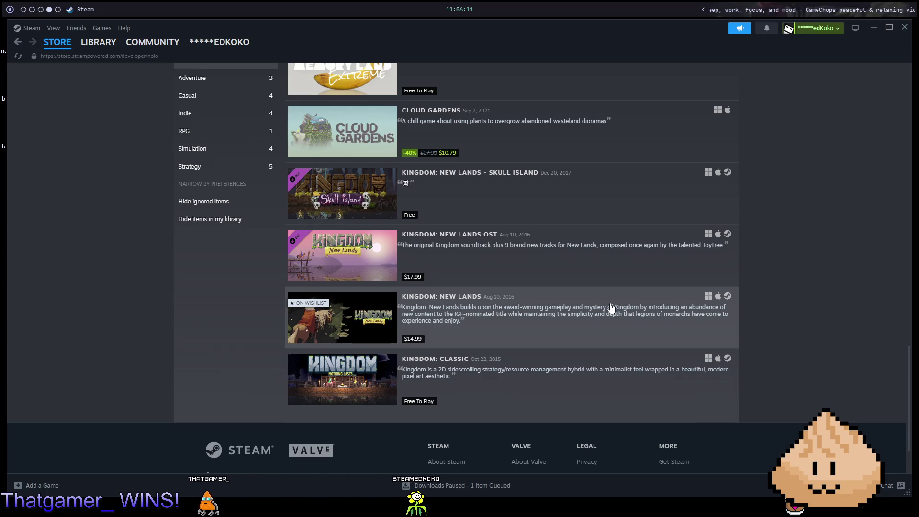
click(584, 328)
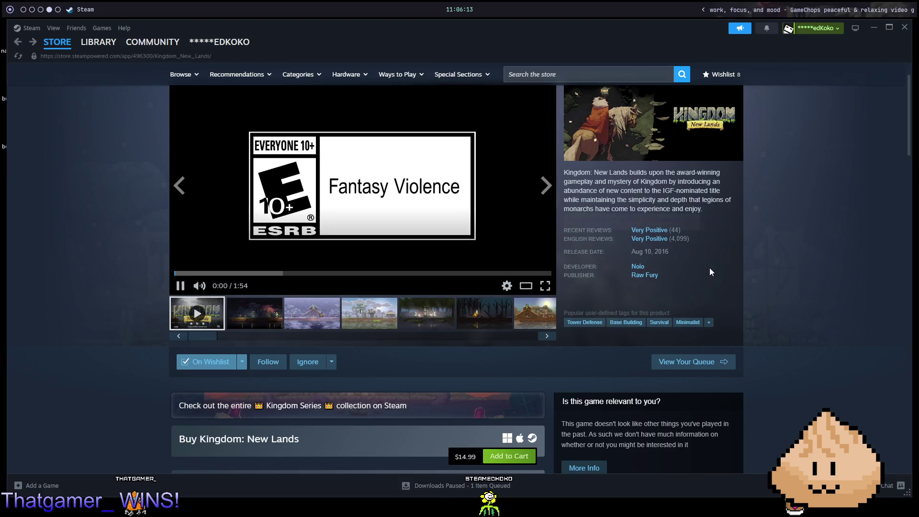
click(639, 267)
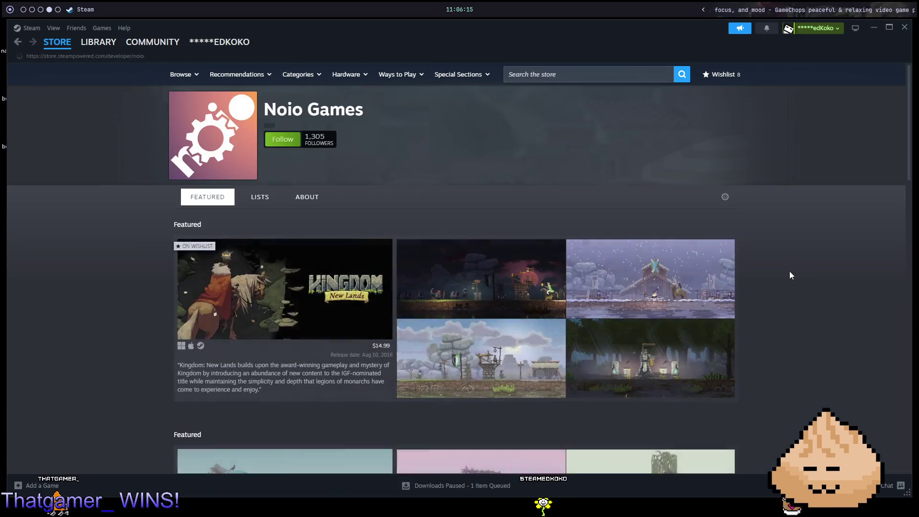
scroll(711, 271, down, 1)
- Glance at the developer's LISTS, scroll FEATURED New Releases, then return to Kingdom: New Lands
click(261, 151)
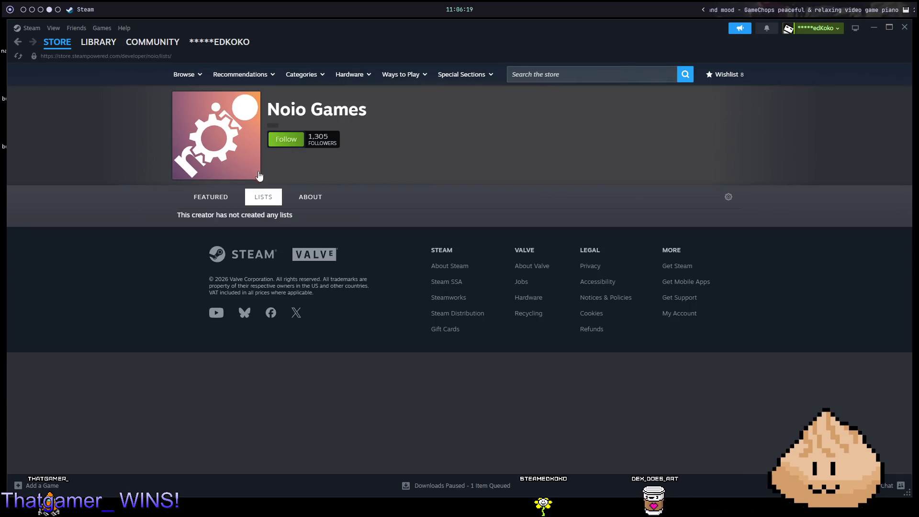
click(260, 176)
scroll(474, 198, down, 4)
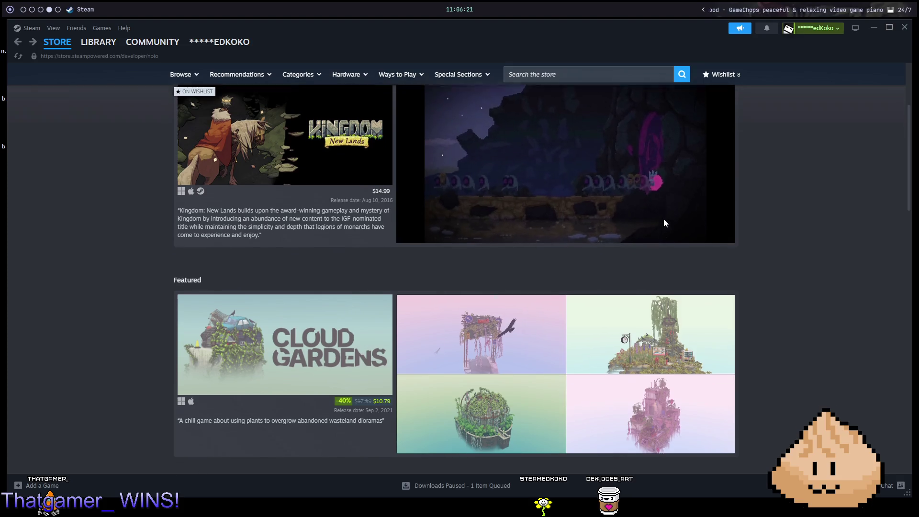
scroll(664, 219, down, 15)
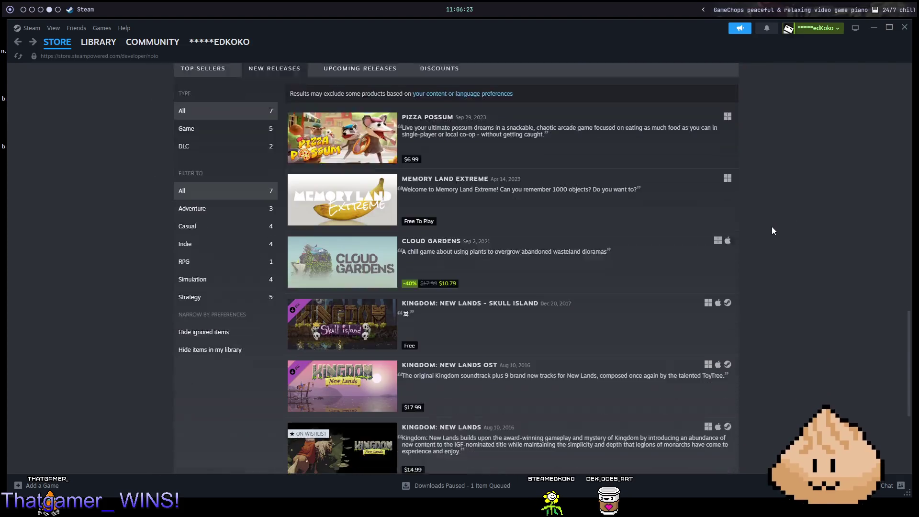
scroll(773, 231, down, 2)
scroll(785, 232, down, 3)
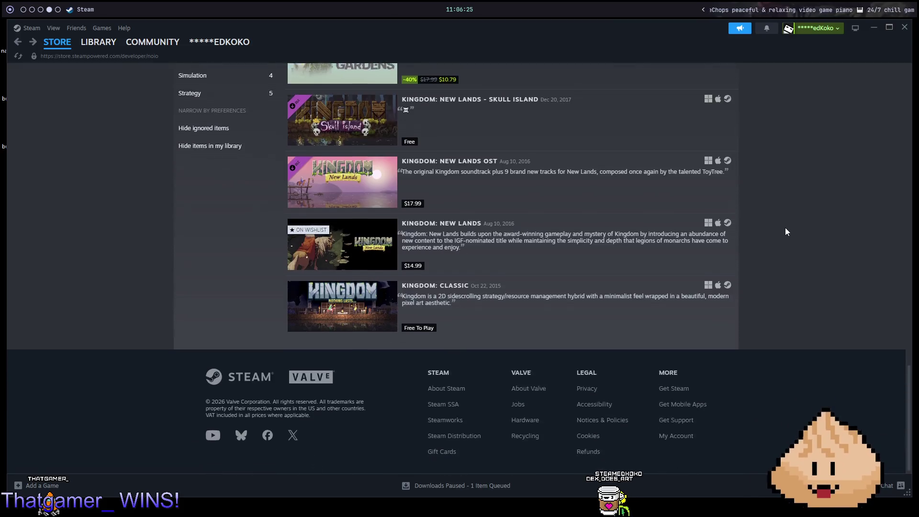
scroll(785, 228, up, 10)
scroll(784, 212, up, 10)
scroll(785, 194, up, 2)
scroll(766, 192, down, 10)
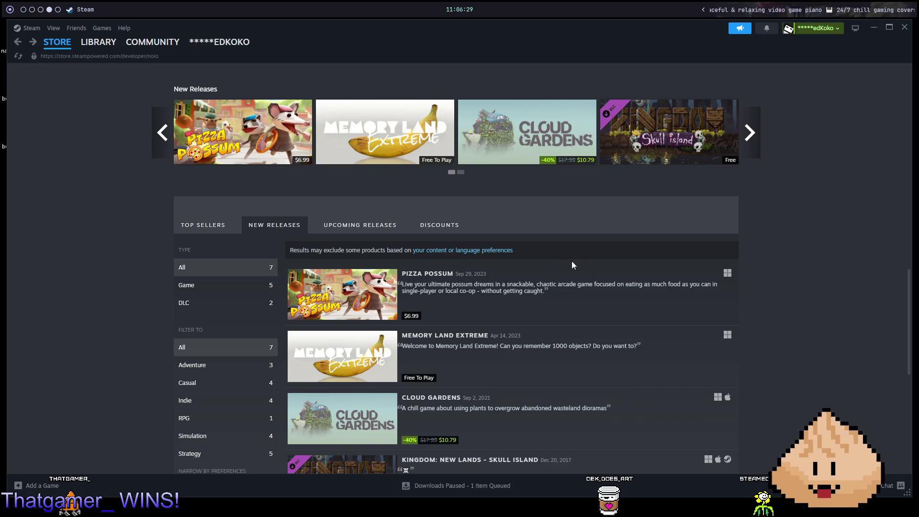
key(alt+Left)
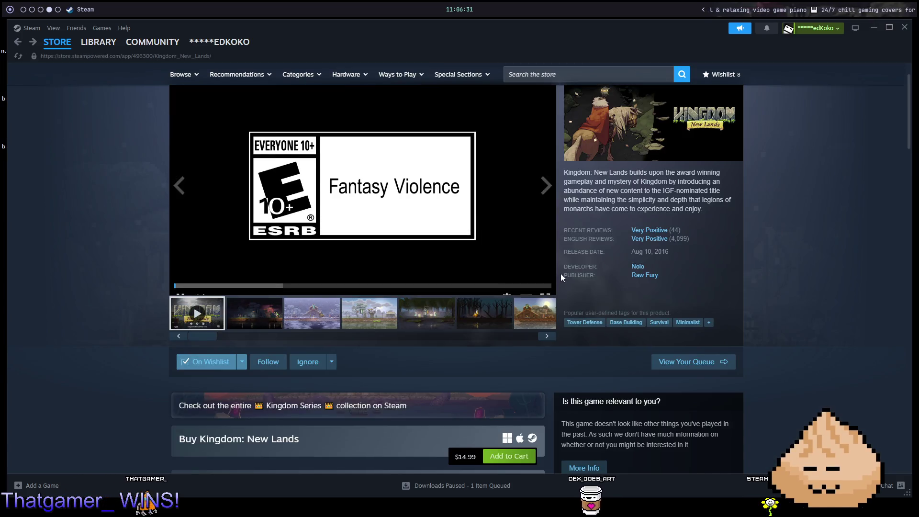
- Open the Tower Defense tag from Kingdom: New Lands and scroll to its Featured grid
scroll(631, 212, down, 3)
scroll(632, 212, up, 1)
click(584, 232)
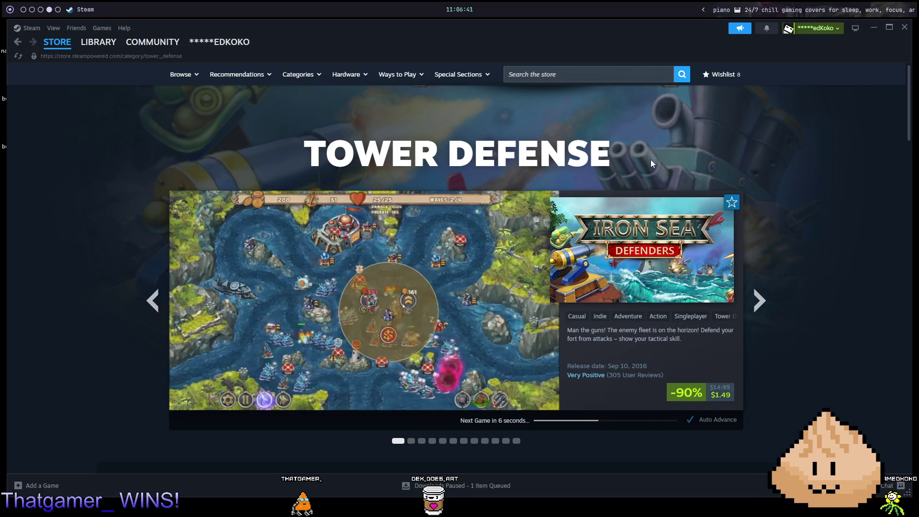
scroll(775, 194, down, 8)
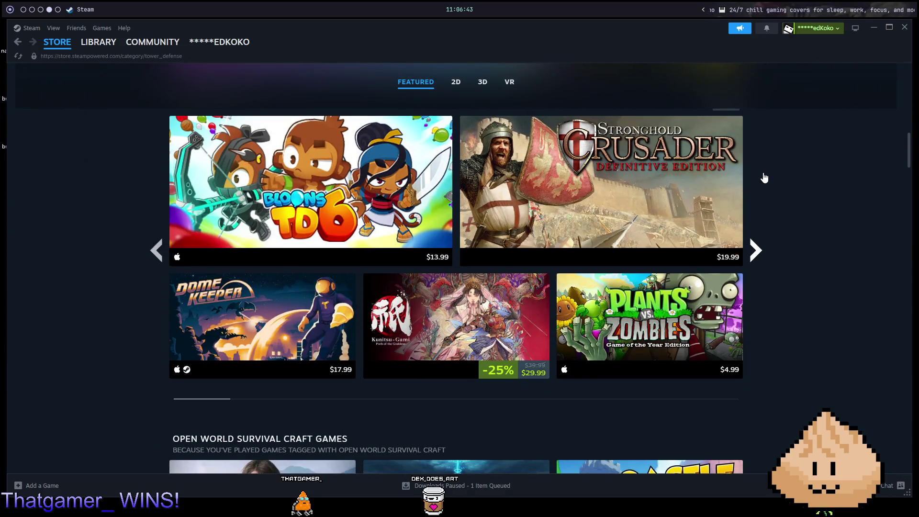
scroll(765, 178, down, 1)
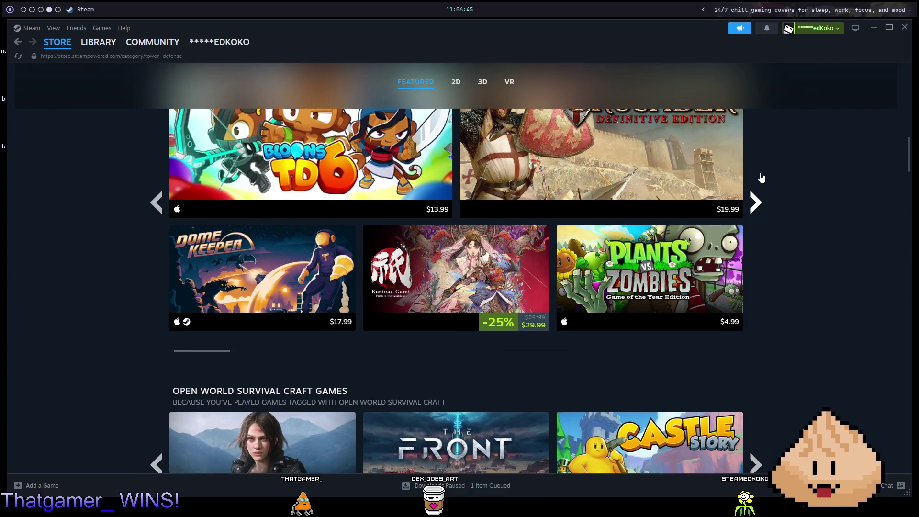
scroll(755, 175, down, 3)
scroll(752, 172, up, 2)
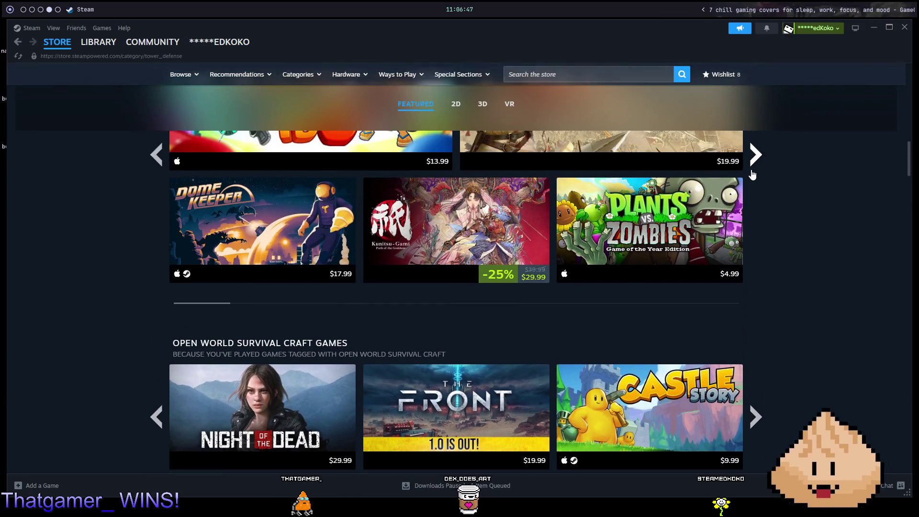
scroll(750, 170, down, 5)
scroll(749, 168, up, 4)
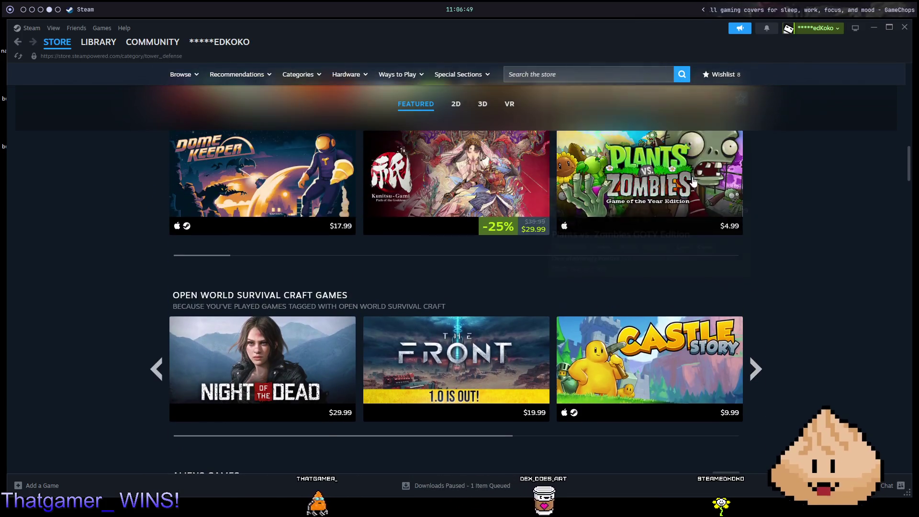
mouse_move(670, 180)
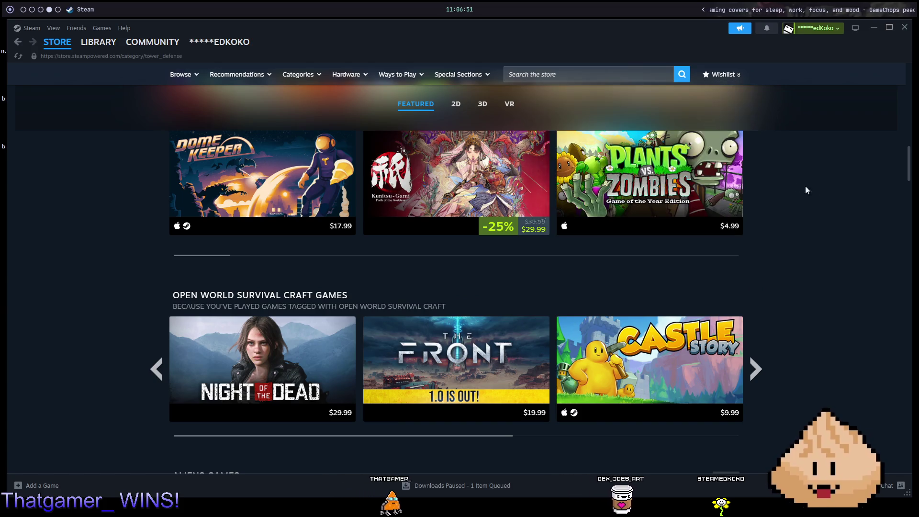
- Open Plants vs. Zombies GOTY Edition, skip its trailer to 0:10, then play the second video
click(689, 176)
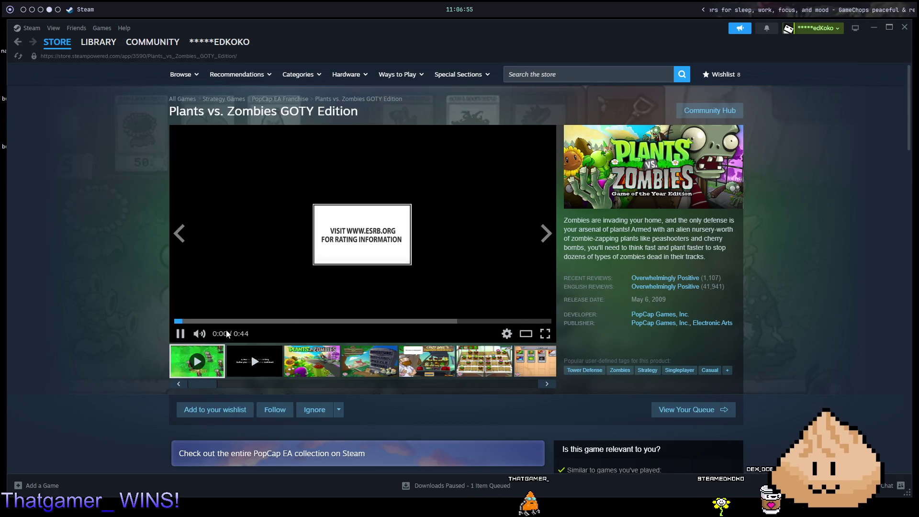
click(265, 321)
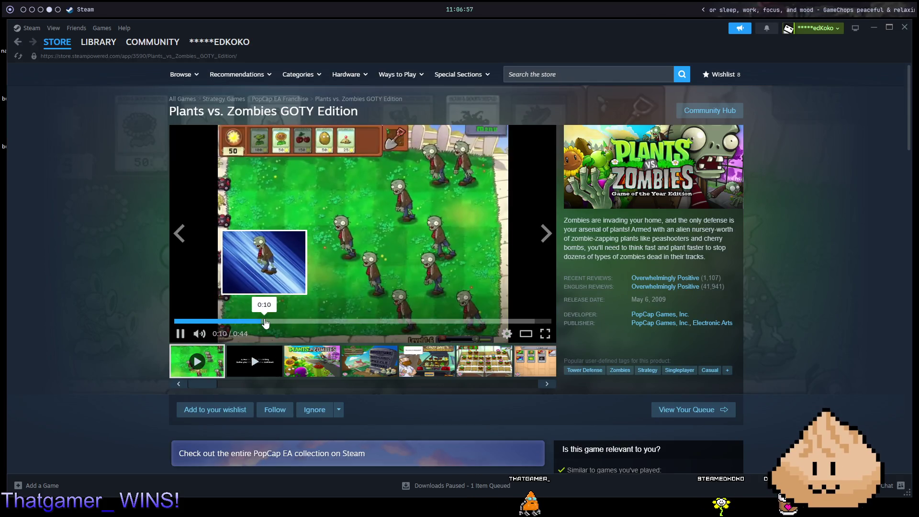
click(254, 361)
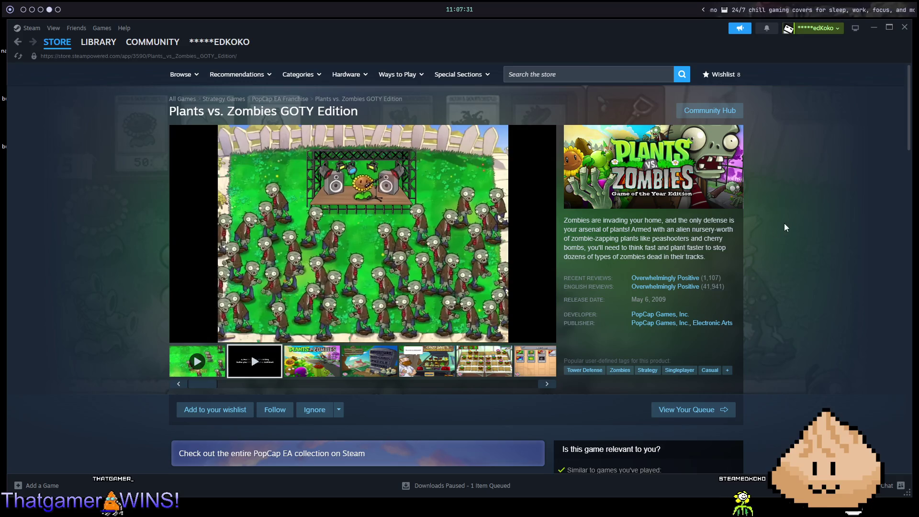
- Search the store for 'kingdom 2', open Kingdom Two Crowns, and play its trailer full screen
click(623, 69)
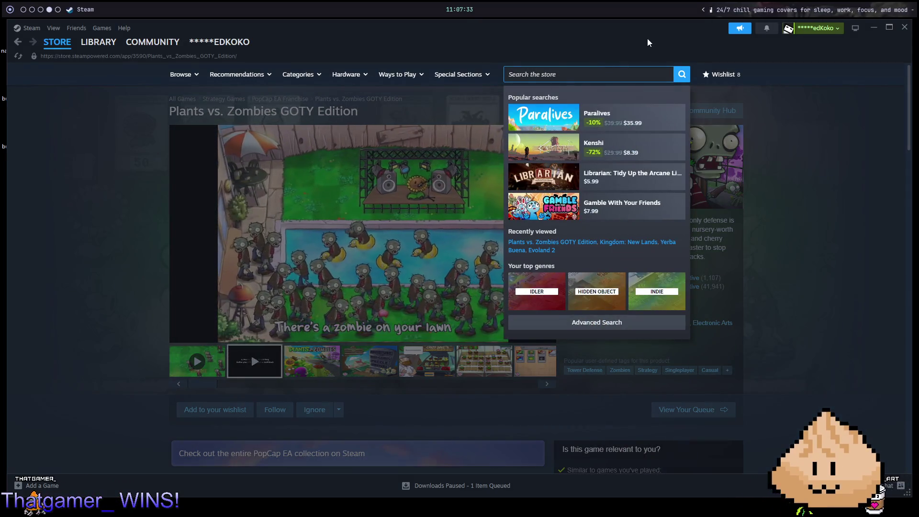
text(kingdom 2)
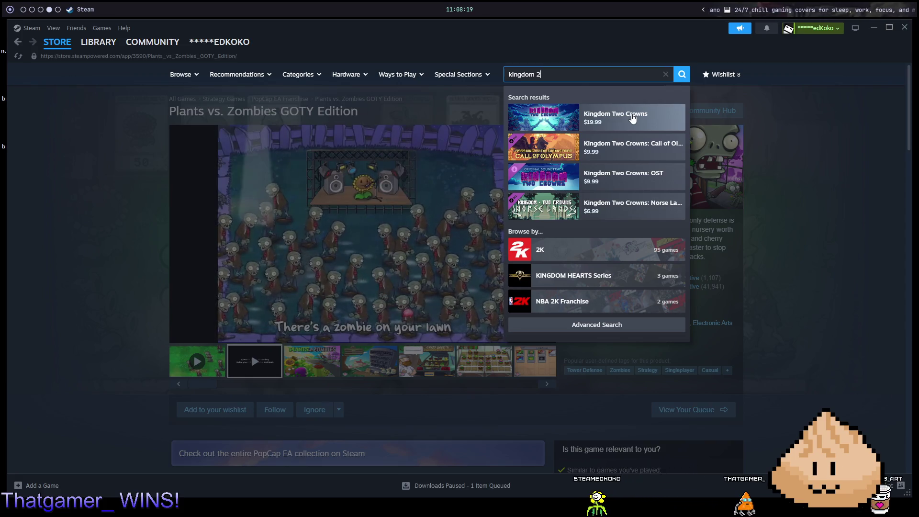
click(633, 118)
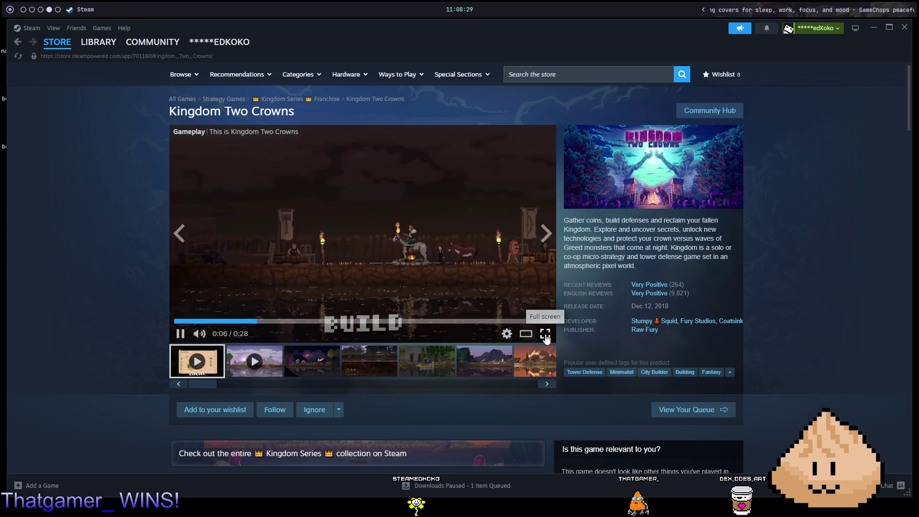
click(545, 335)
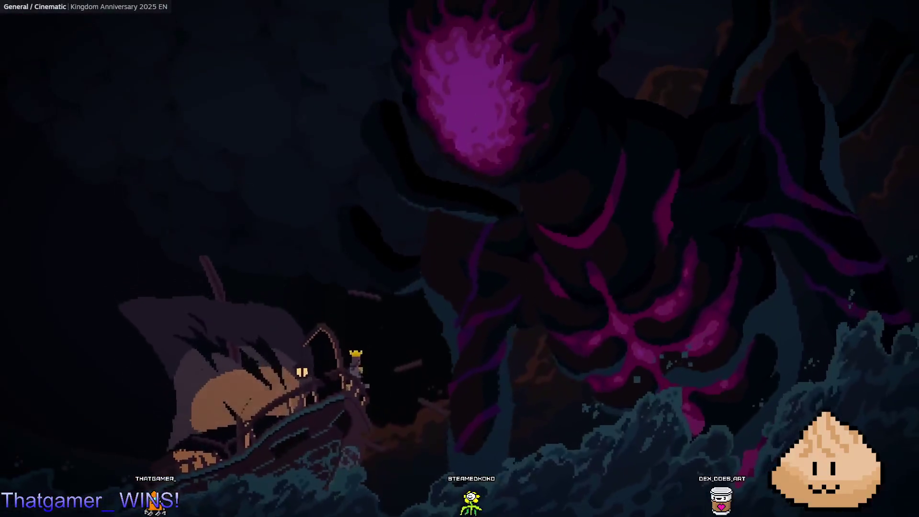
- Exit full-screen playback and pause the Kingdom Two Crowns cinematic inline at 0:07
mouse_move(717, 276)
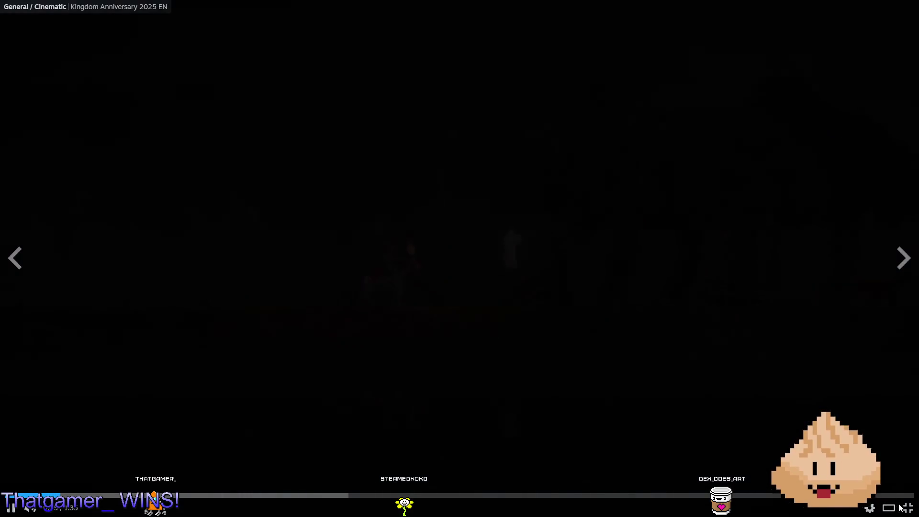
key(Escape)
click(453, 217)
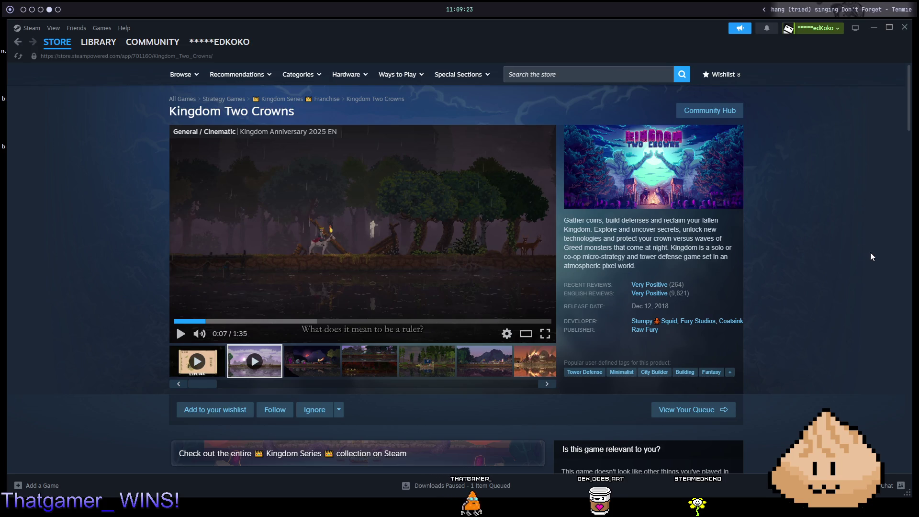
- Seek the paused Kingdom Two Crowns trailer to 0:58 and review the Buy boxes and bundles
drag(306, 324, 405, 324)
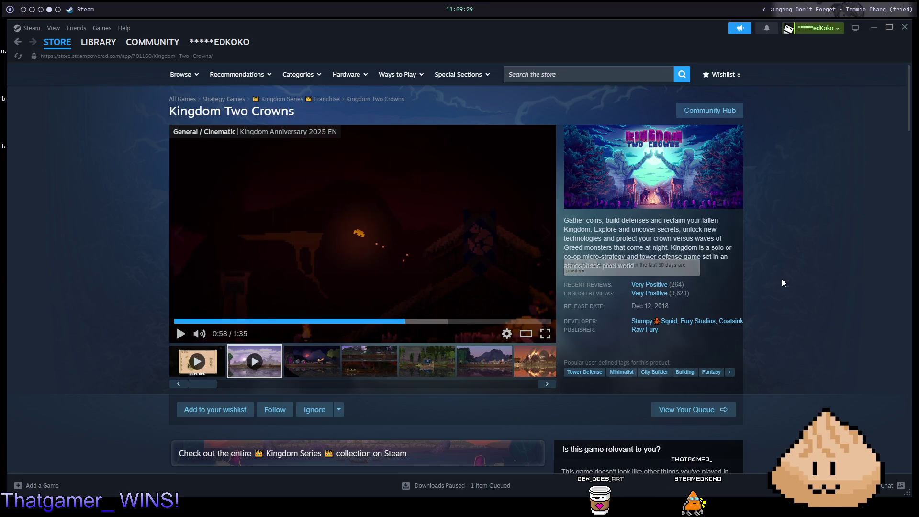
scroll(786, 284, down, 1)
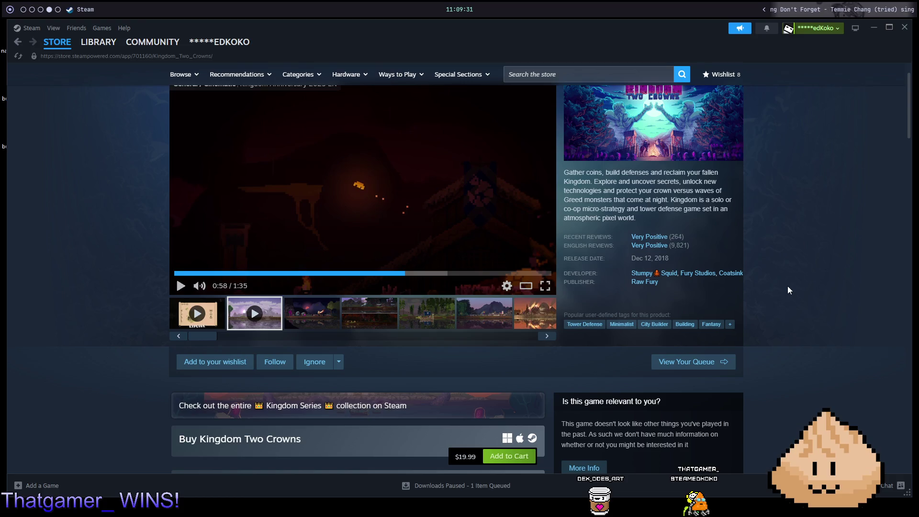
scroll(785, 290, down, 2)
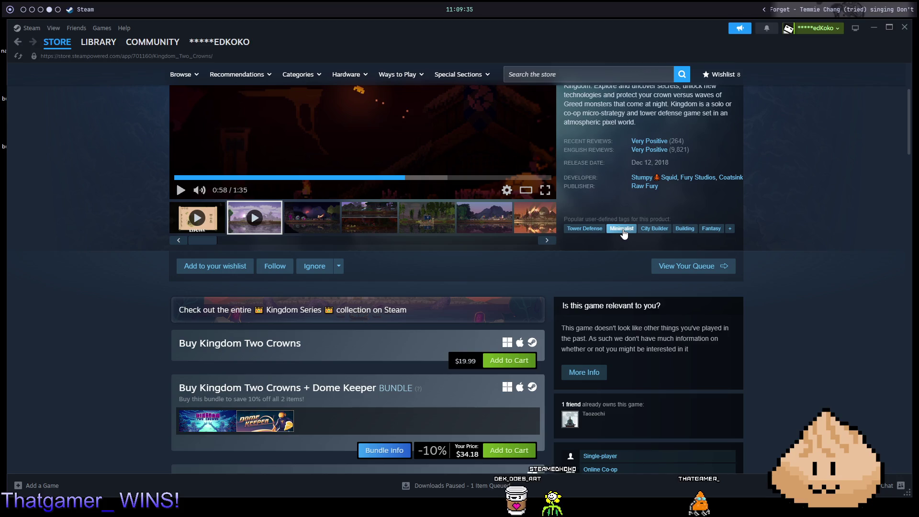
scroll(780, 258, down, 3)
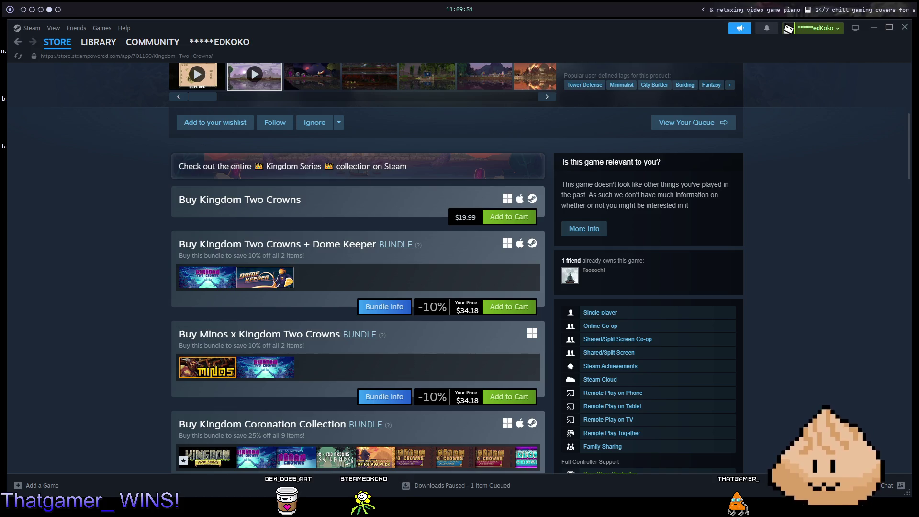
scroll(758, 163, up, 5)
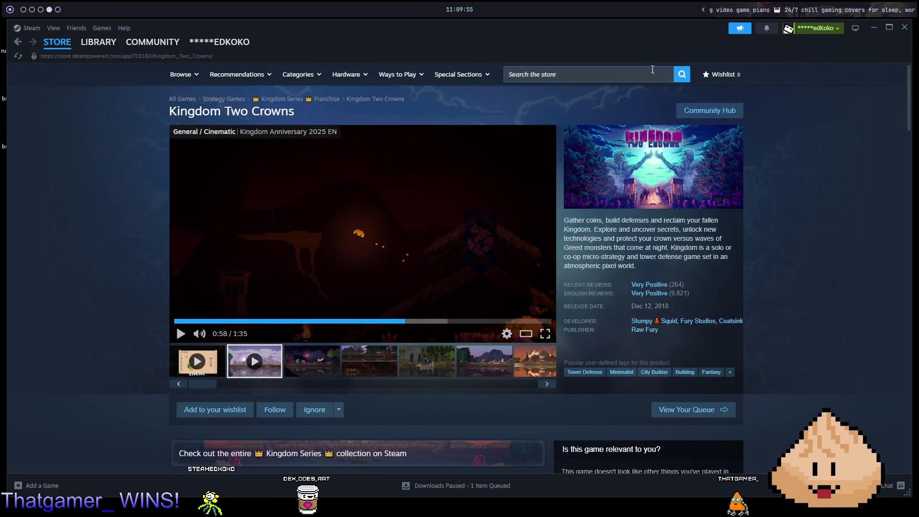
click(606, 77)
- Search 'spelunky', open Spelunky, and watch its trailer full screen from the ice-level gameplay
text(spelunky)
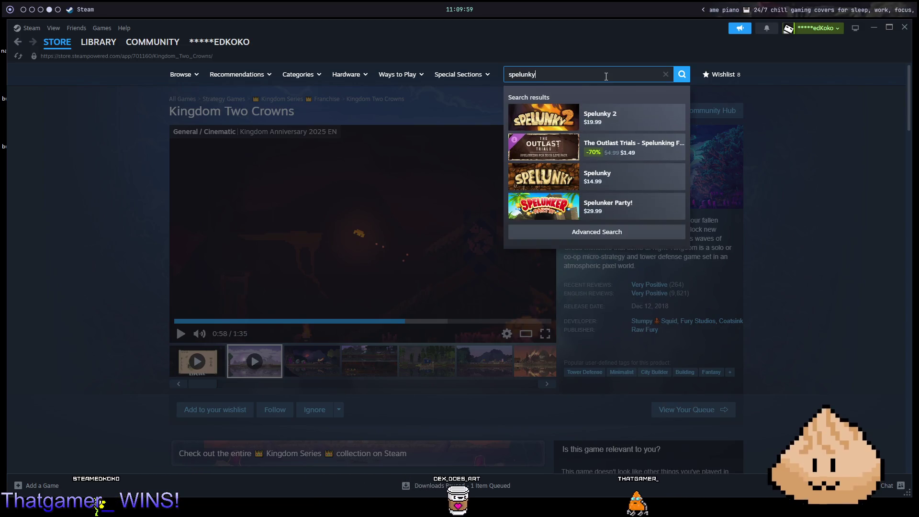
click(621, 109)
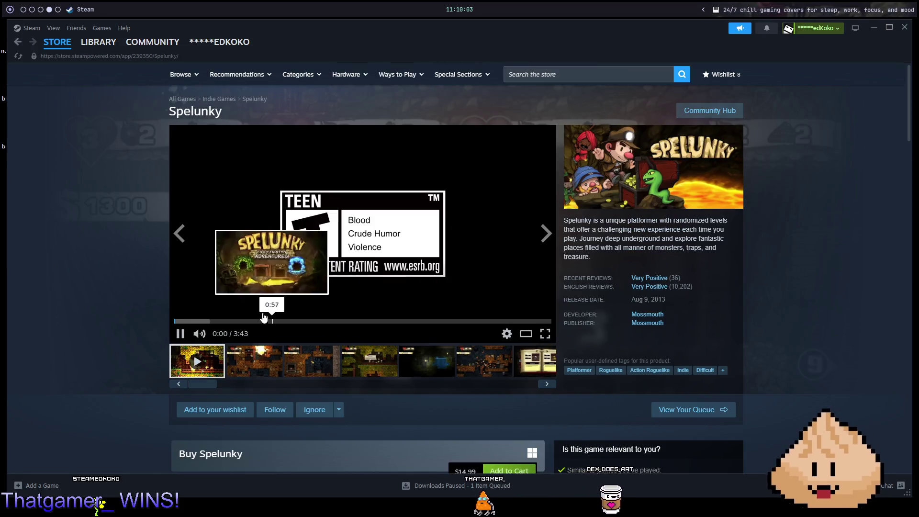
click(545, 333)
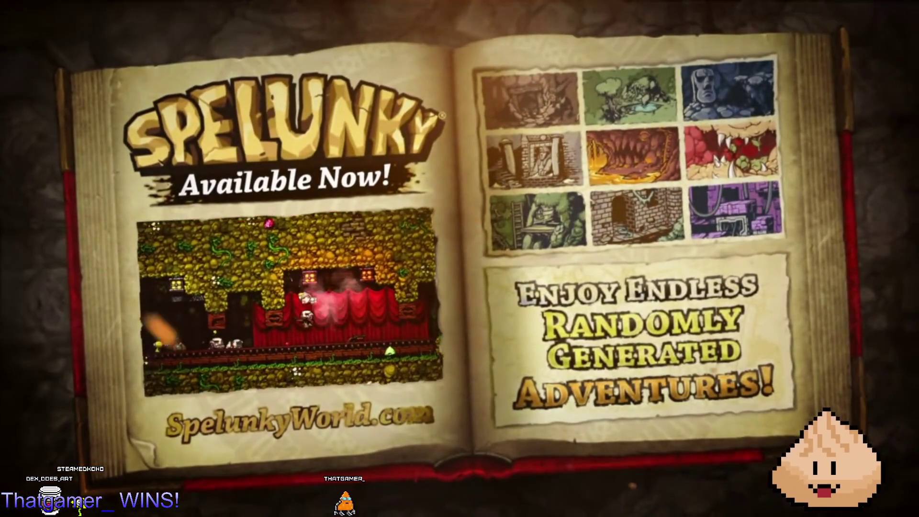
mouse_move(817, 280)
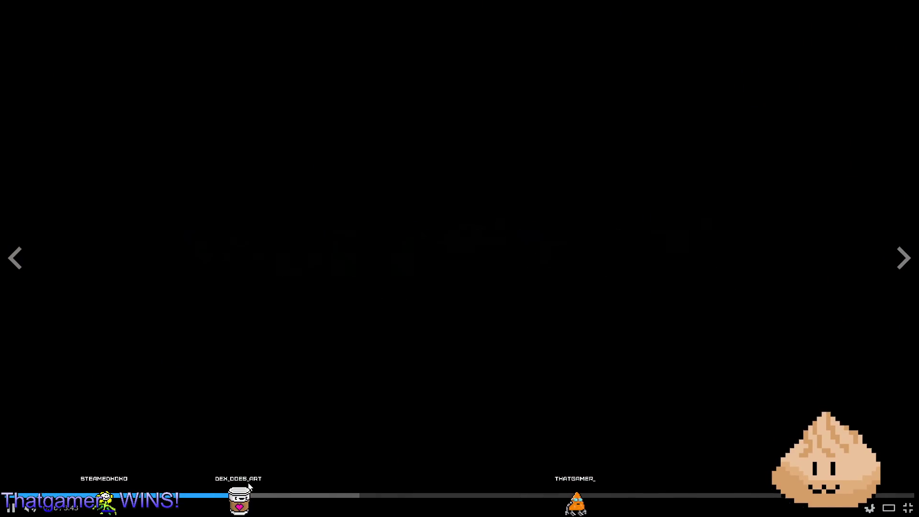
click(278, 501)
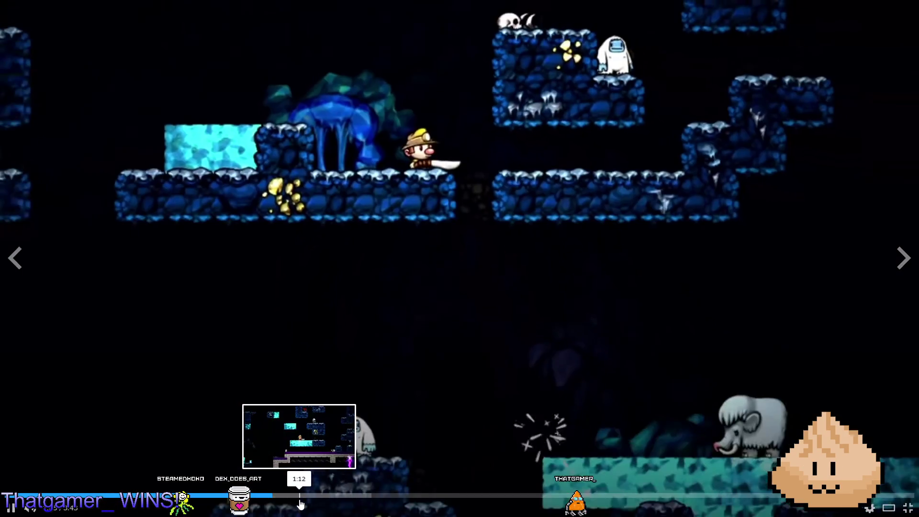